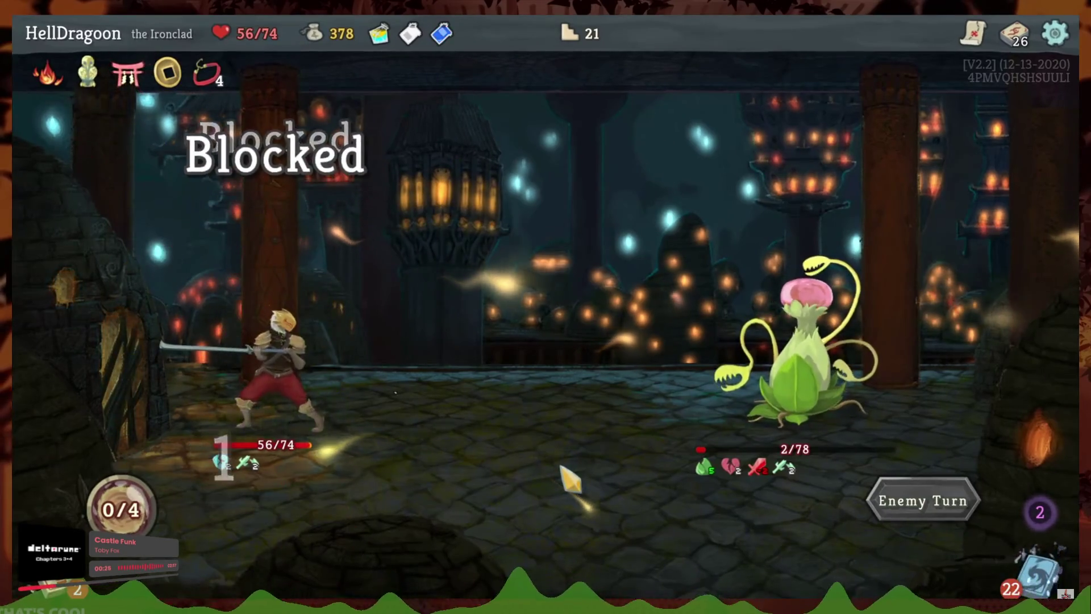
- Skip the Slay the Spire video ahead past the shop to the next combat
{"action": "mouse_move", "coordinate": [419, 412]}
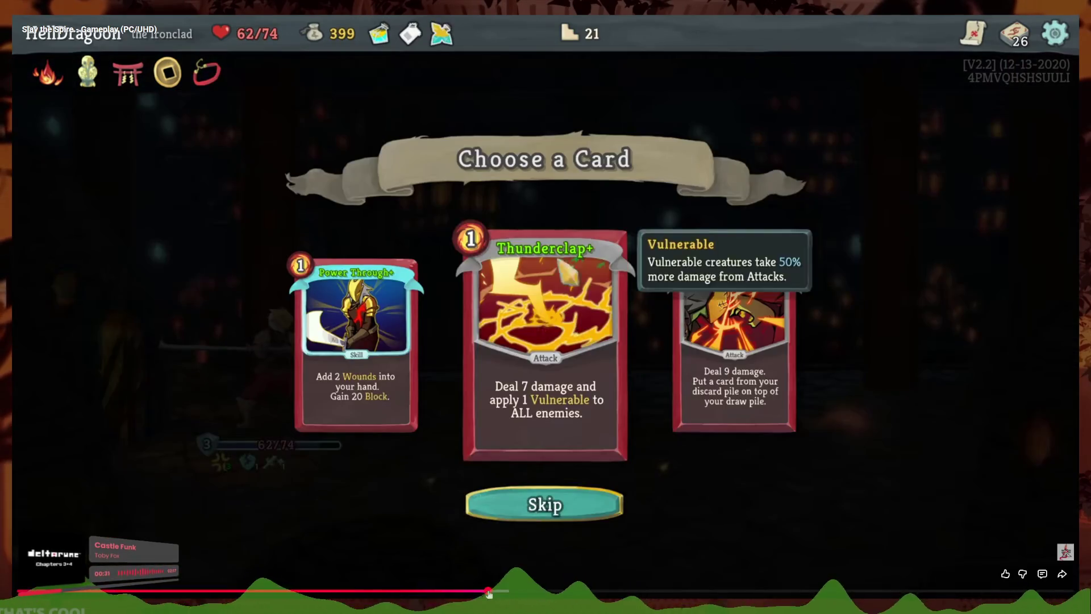
{"action": "left_click_drag", "start_coordinate": [489, 593], "coordinate": [561, 593]}
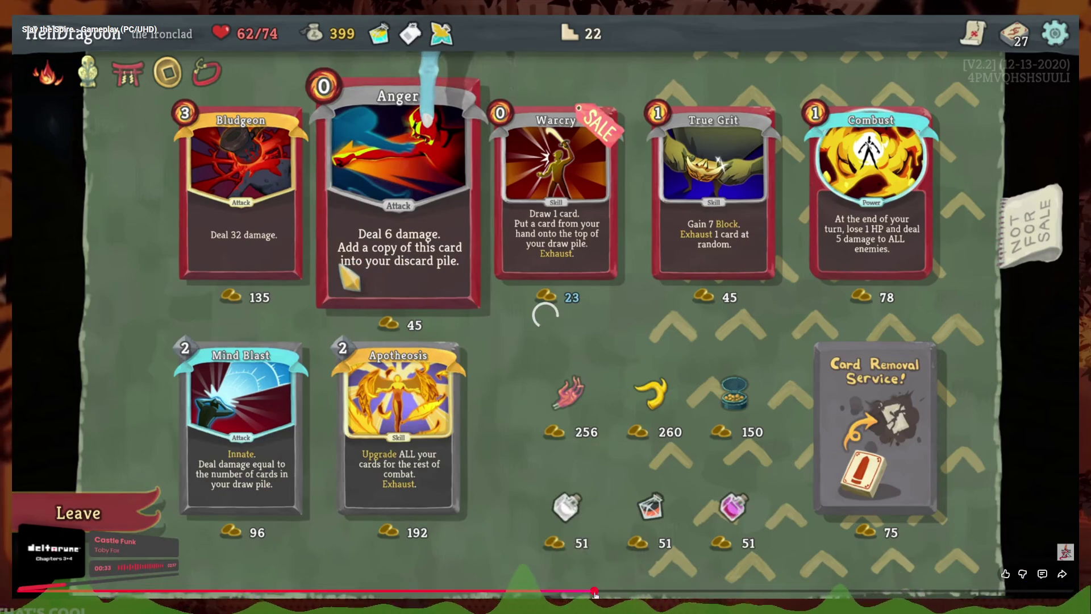
{"action": "left_click", "coordinate": [595, 593]}
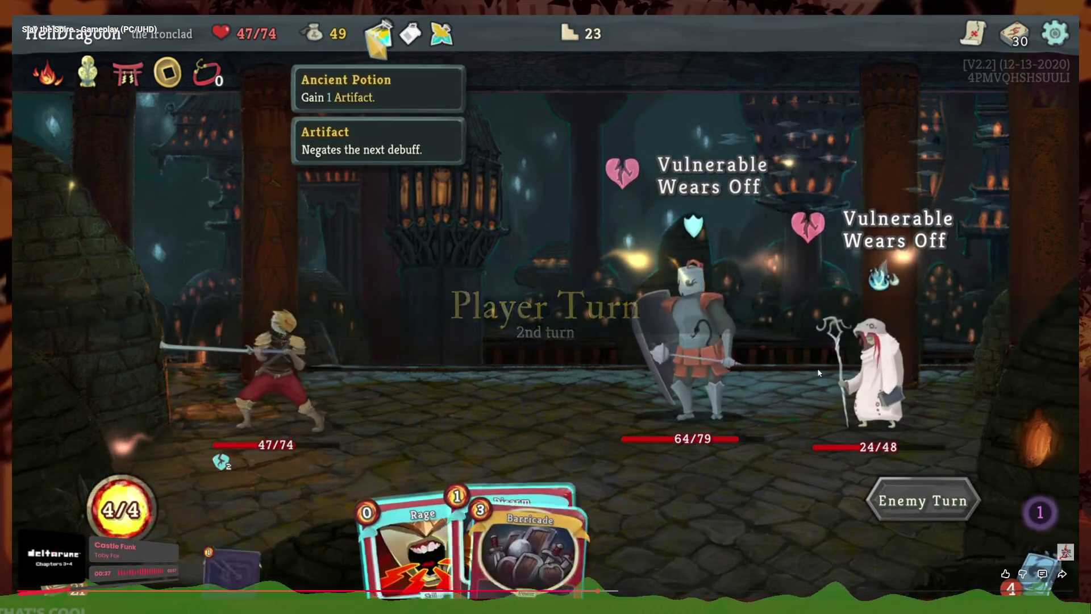
- Pause and play the video through the hand until the Ancient Potion is drunk
{"action": "left_click", "coordinate": [680, 315]}
{"action": "left_click", "coordinate": [479, 411]}
{"action": "left_click", "coordinate": [514, 432]}
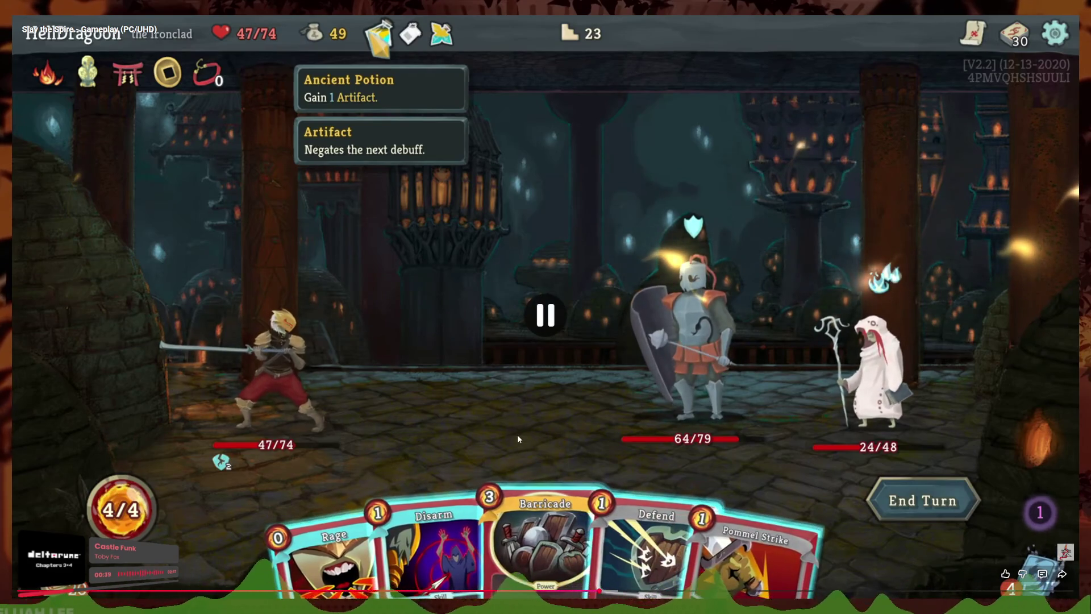
{"action": "left_click", "coordinate": [583, 404]}
{"action": "left_click", "coordinate": [534, 340]}
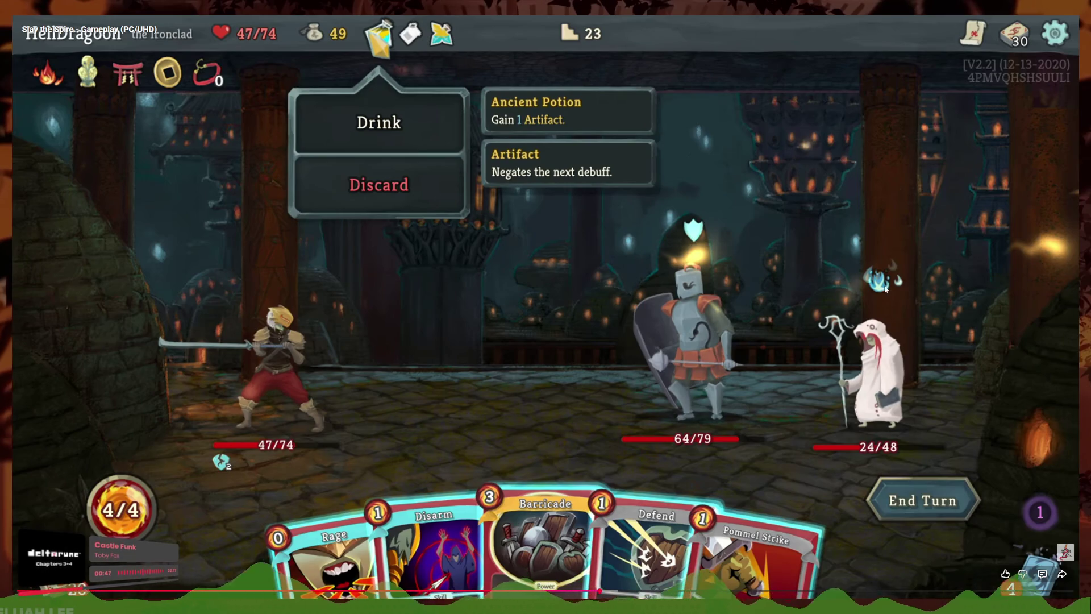
{"action": "left_click", "coordinate": [673, 378]}
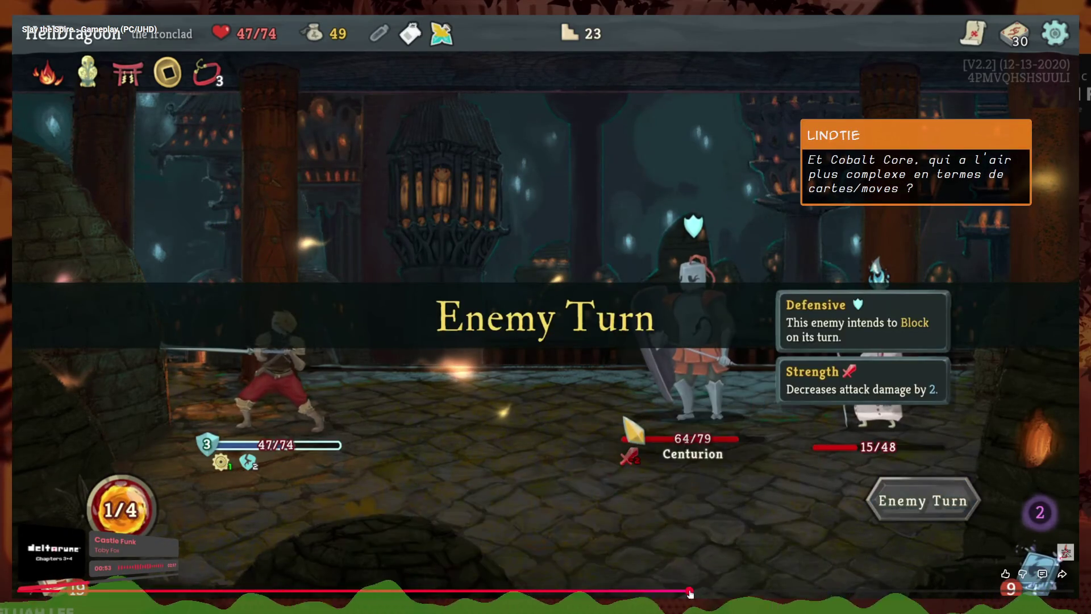
- Jump to a later turn, leave fullscreen, and pause then resume the video
{"action": "left_click", "coordinate": [698, 589]}
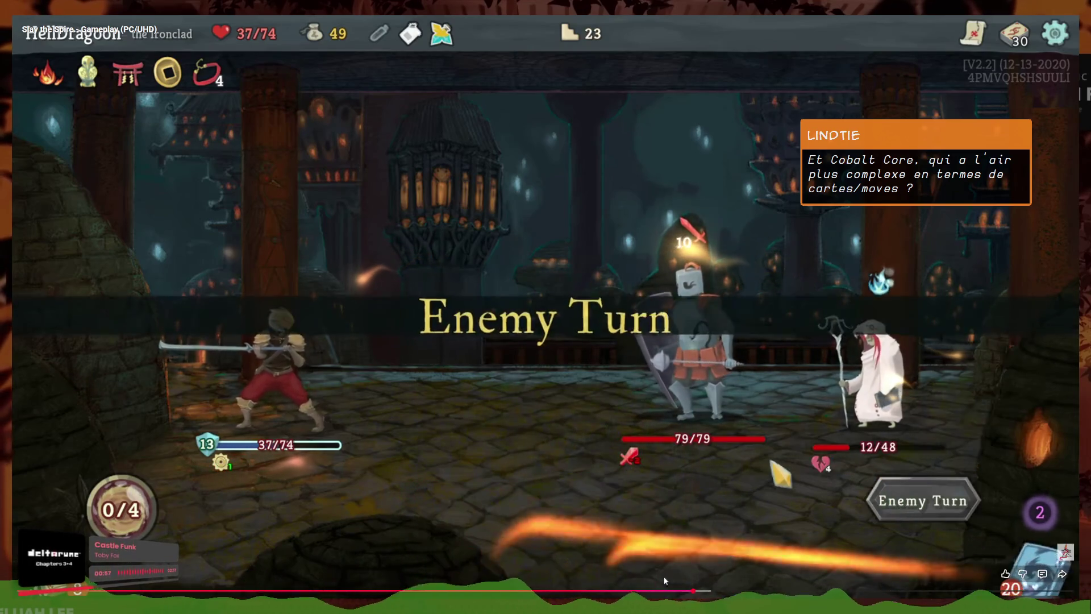
{"action": "double_click", "coordinate": [718, 531]}
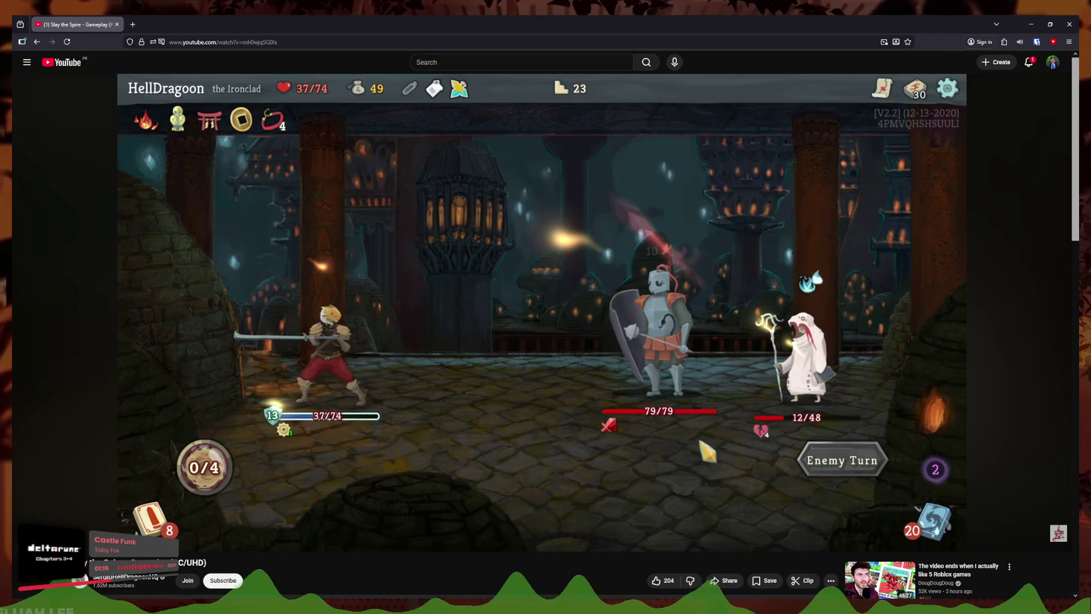
{"action": "left_click", "coordinate": [633, 436]}
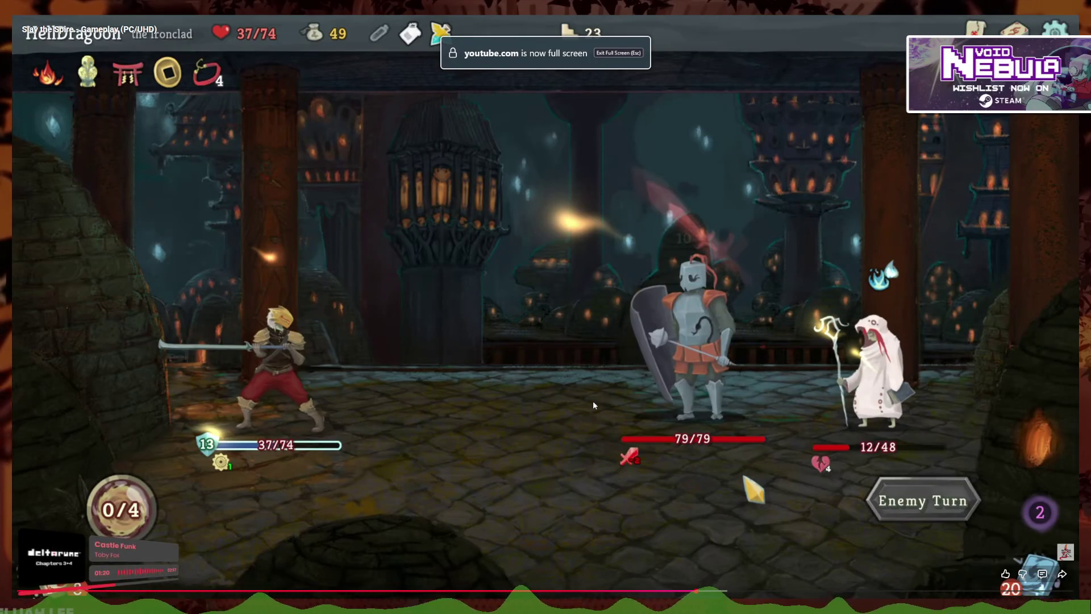
{"action": "left_click", "coordinate": [698, 388]}
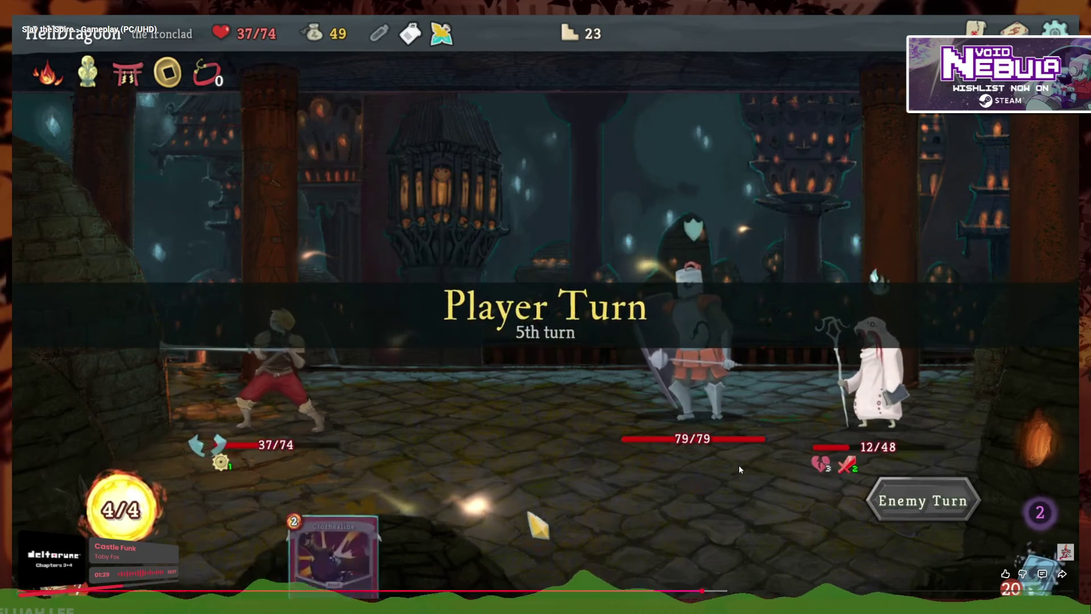
- Skim forward past the map and loot scenes to the floor-27 bird-masked enemies fight
{"action": "left_click_drag", "start_coordinate": [717, 591], "coordinate": [741, 591]}
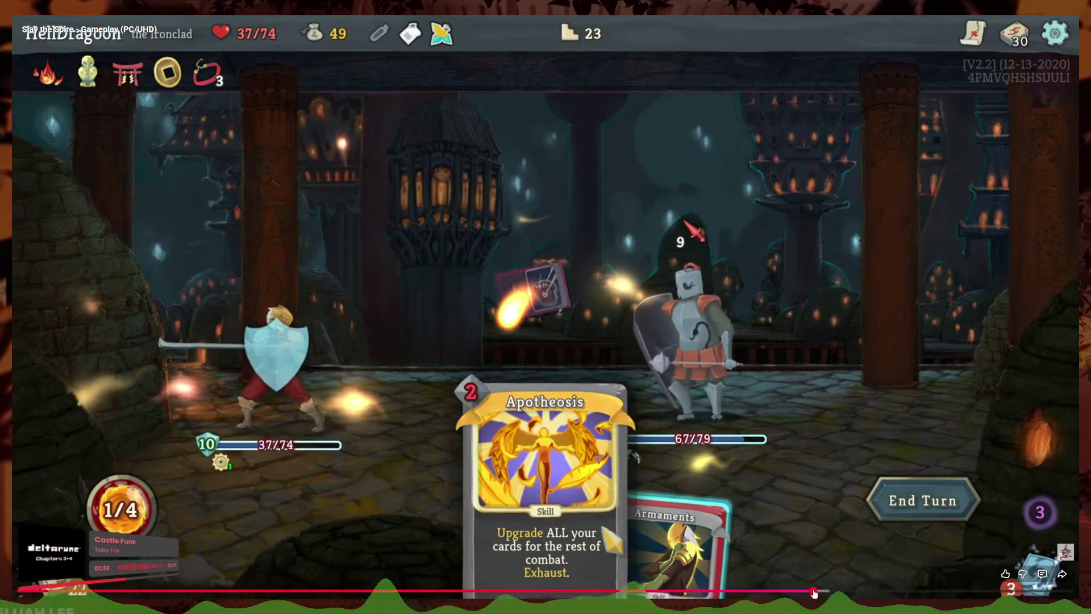
{"action": "left_click", "coordinate": [790, 592]}
{"action": "left_click_drag", "start_coordinate": [790, 592], "coordinate": [909, 592]}
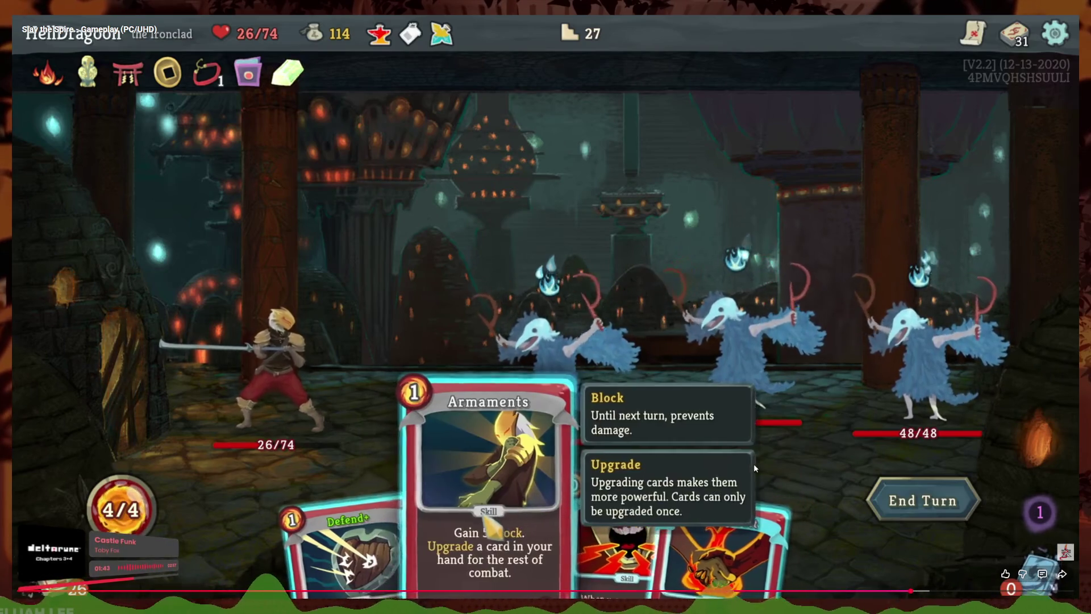
- Rewind to the Warcry play, pause on the Rage card hand, exit fullscreen, and return to Godot
{"action": "left_click_drag", "start_coordinate": [909, 593], "coordinate": [884, 592]}
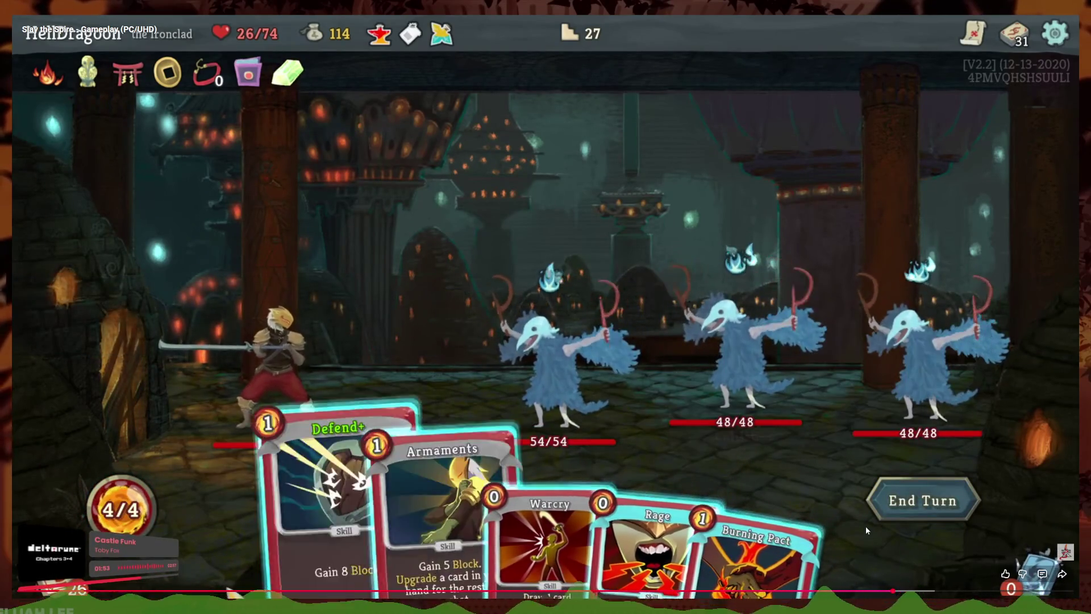
{"action": "left_click", "coordinate": [640, 469]}
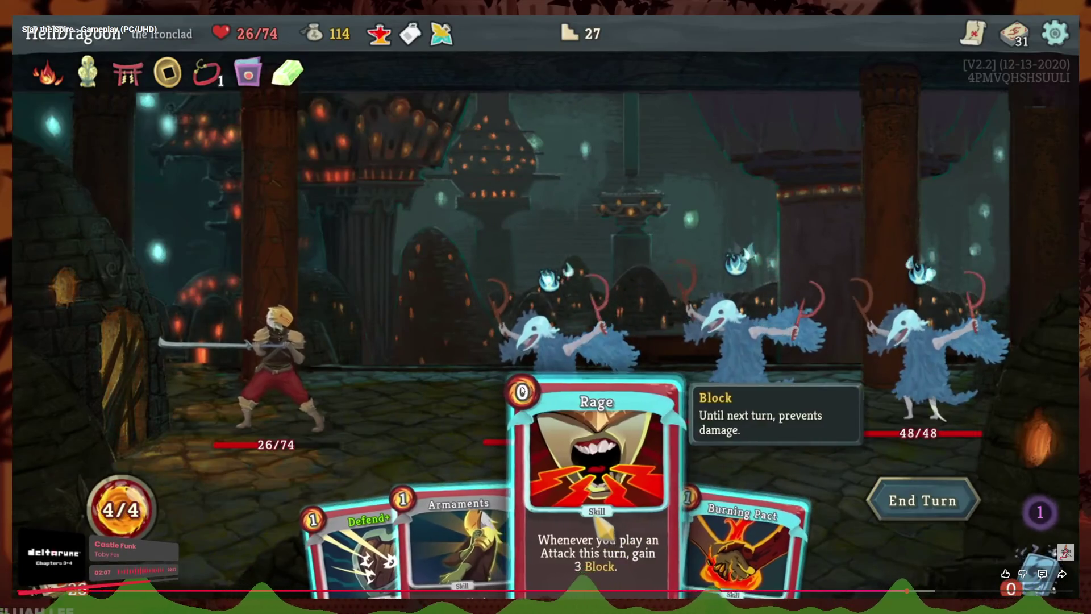
{"action": "double_click", "coordinate": [610, 301]}
{"action": "left_click", "coordinate": [579, 292]}
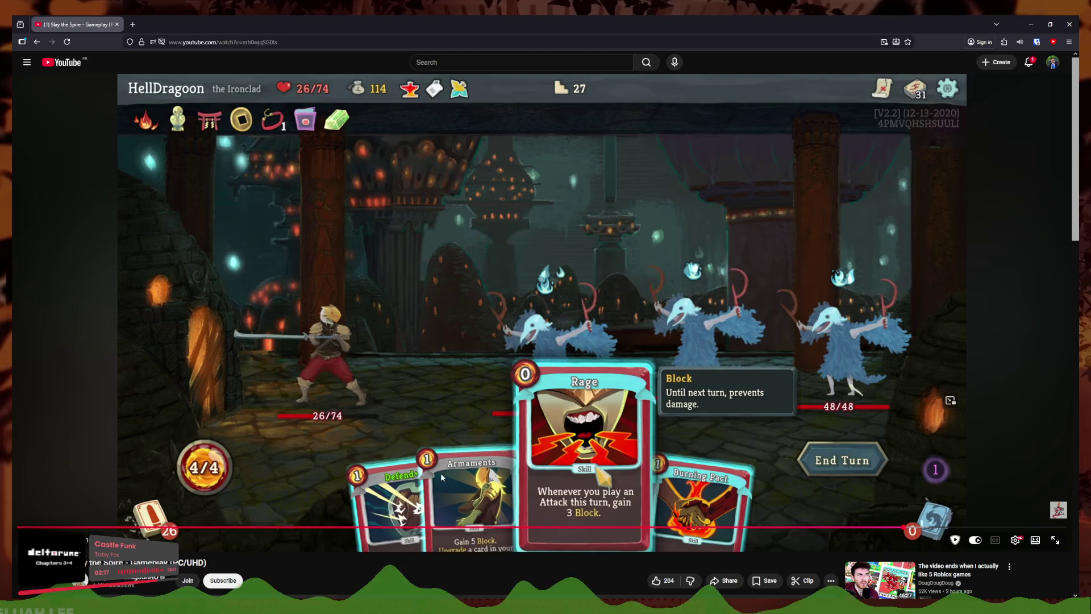
{"action": "mouse_move", "coordinate": [287, 606]}
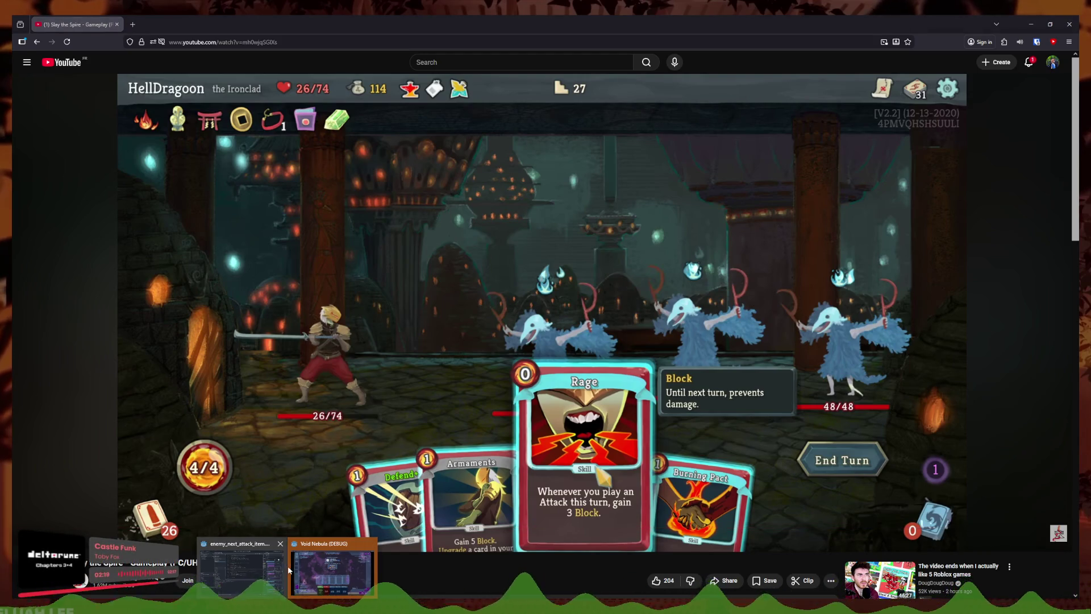
{"action": "left_click", "coordinate": [285, 568]}
{"action": "left_click", "coordinate": [507, 263]}
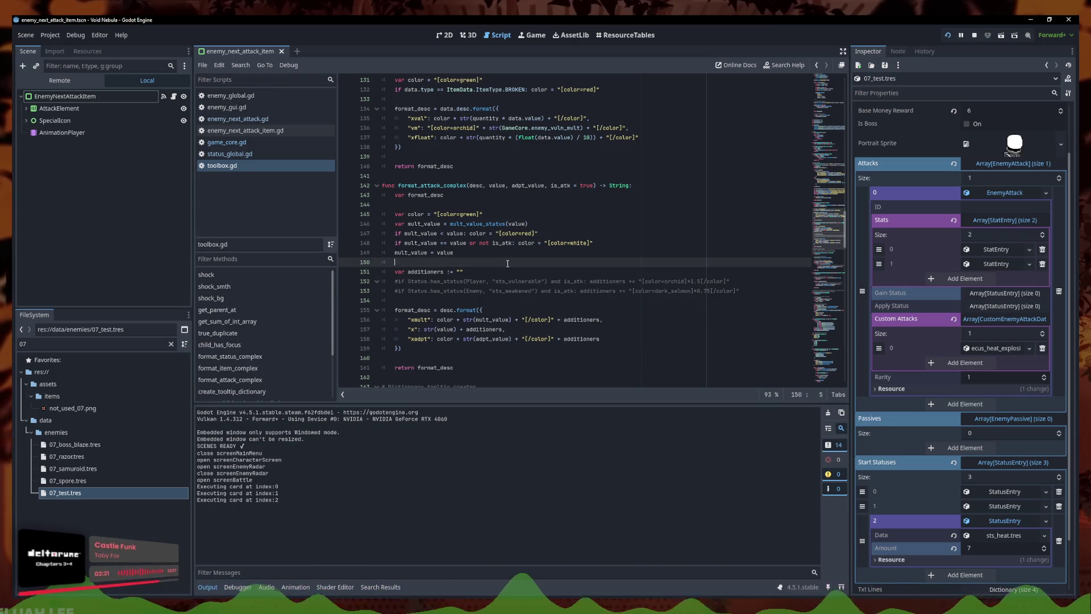
{"action": "left_click", "coordinate": [500, 242]}
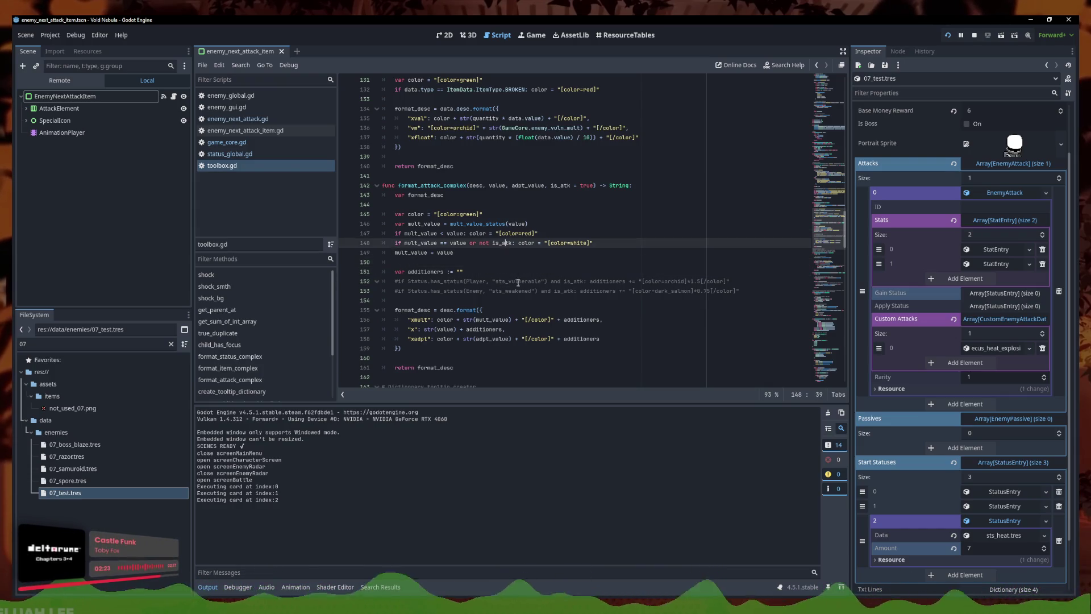
{"action": "left_click", "coordinate": [512, 269]}
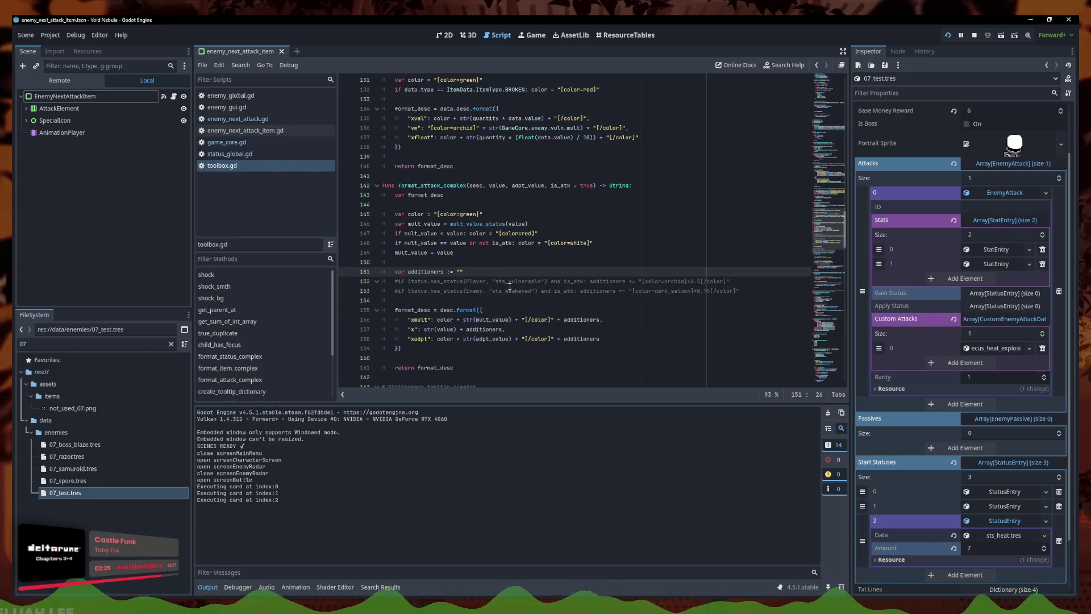
{"action": "mouse_move", "coordinate": [310, 595]}
{"action": "left_click", "coordinate": [327, 565]}
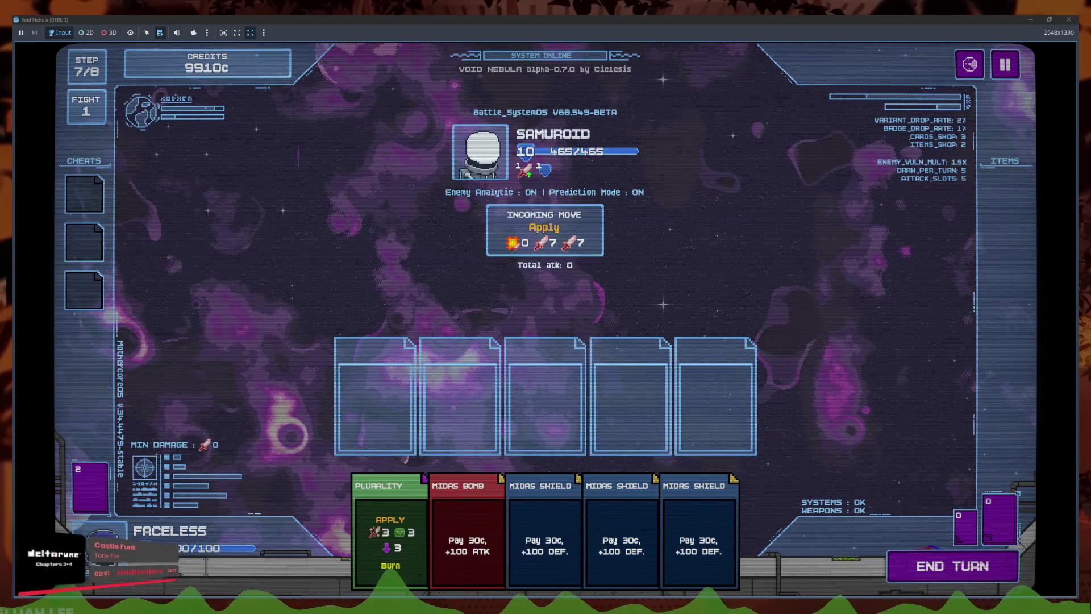
{"action": "mouse_move", "coordinate": [287, 605]}
{"action": "left_click", "coordinate": [249, 587]}
{"action": "left_click", "coordinate": [494, 291]}
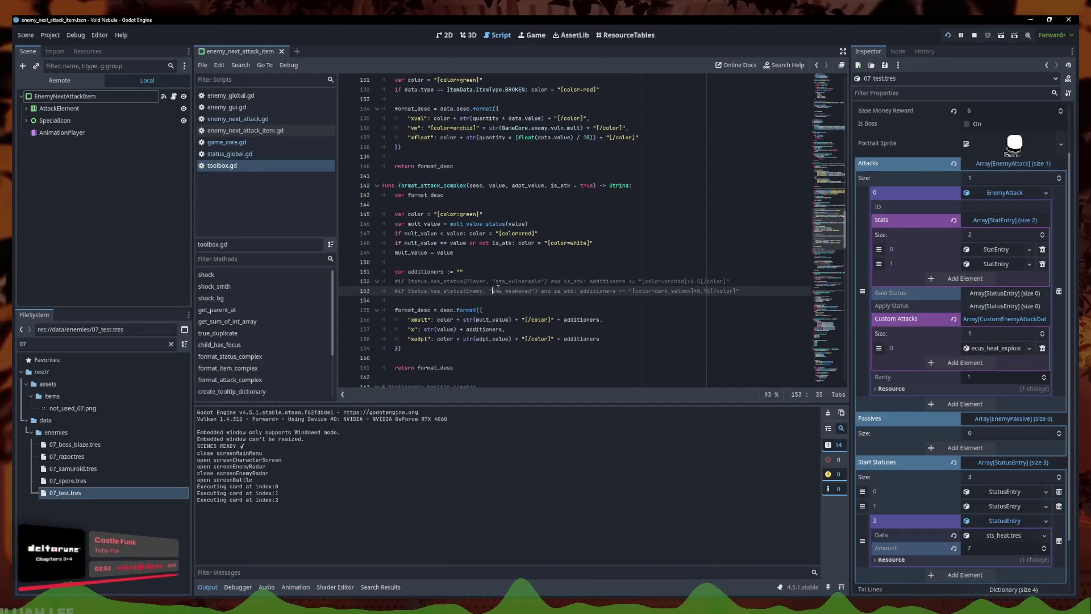
- Delete the mult_value = value line and its leftover blank line in toolbox.gd
{"action": "left_click_drag", "start_coordinate": [644, 290], "coordinate": [382, 286]}
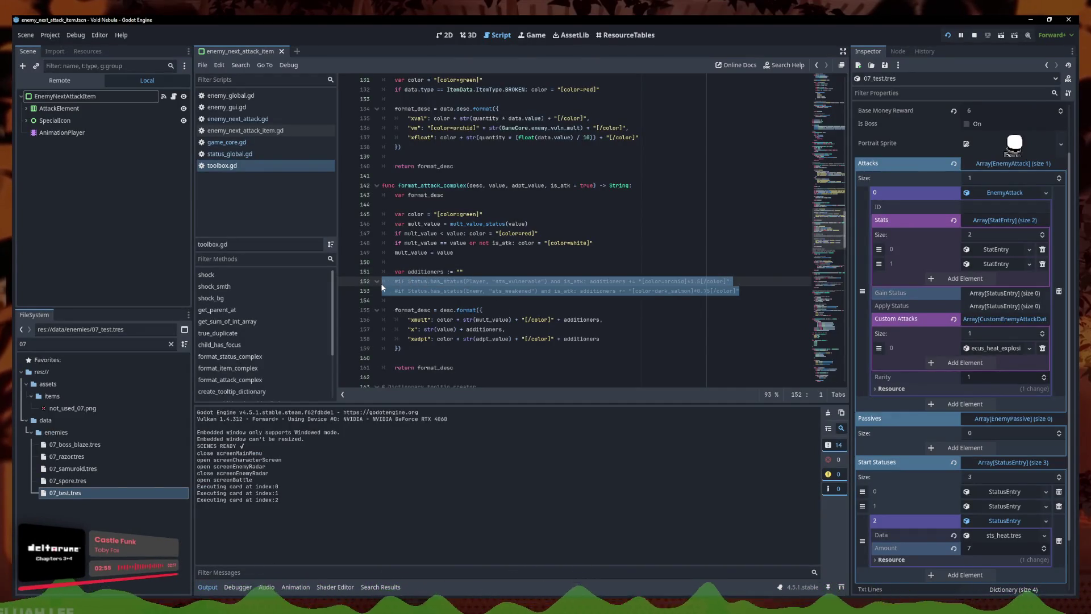
{"action": "key", "text": "ctrl+k"}
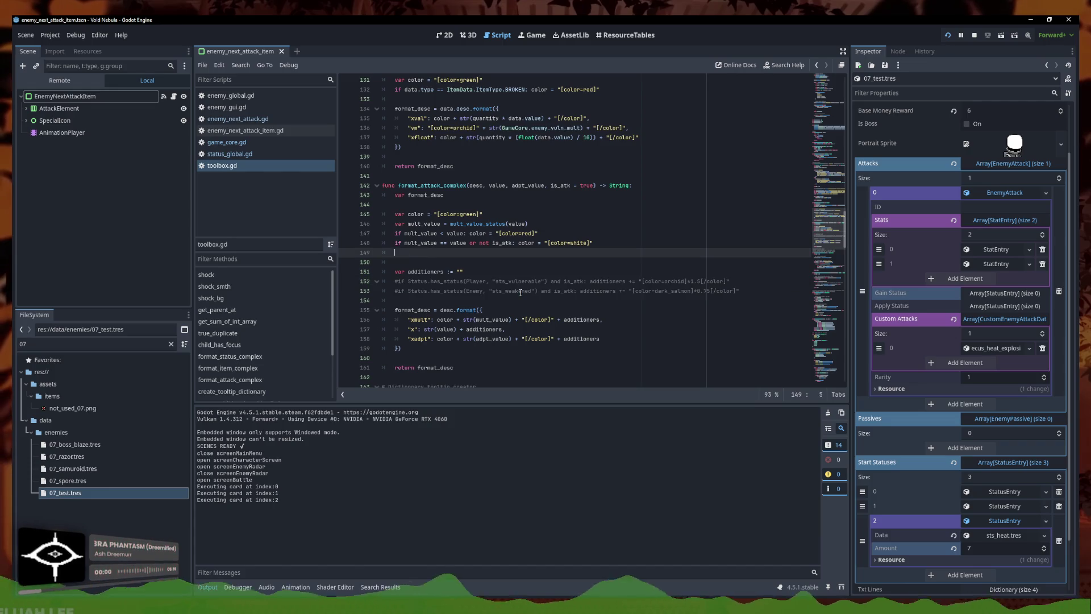
{"action": "key", "text": "BackSpace"}
{"action": "key", "text": "BackSpace"}
{"action": "key", "text": "shift+Up"}
{"action": "key", "text": "shift+Up"}
{"action": "key", "text": "shift+Home"}
{"action": "key", "text": "ctrl+k"}
- Uncomment the vulnerable and weakened modifier lines and paste the sts_strengthened bonus line
{"action": "key", "text": "Down"}
{"action": "key", "text": "Down"}
{"action": "key", "text": "Down"}
{"action": "key", "text": "shift+Up"}
{"action": "key", "text": "ctrl+k"}
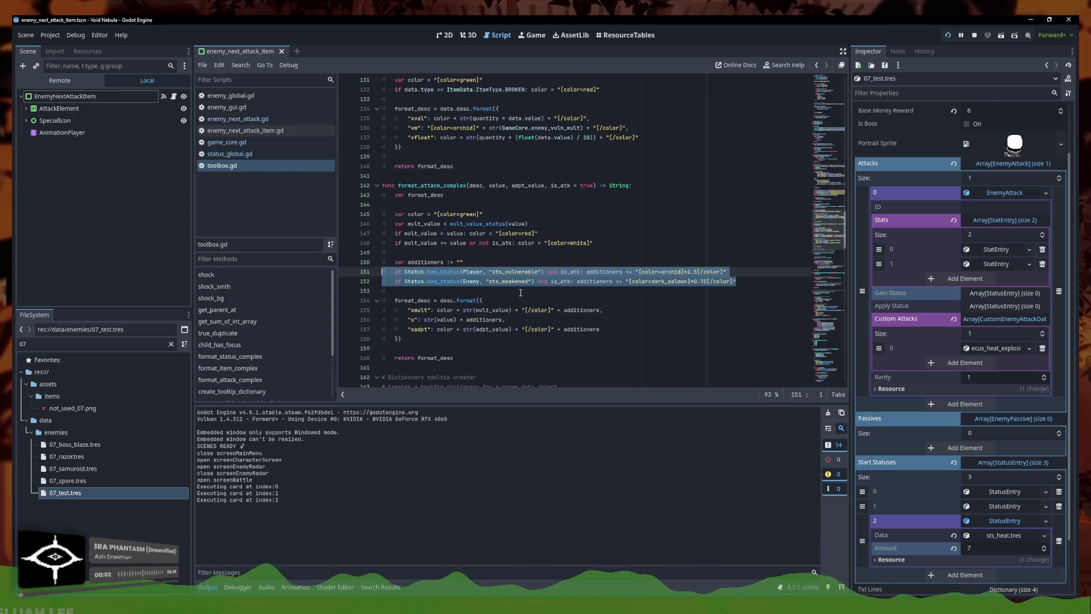
{"action": "scroll", "coordinate": [520, 292], "scroll_direction": "up", "scroll_amount": 3}
{"action": "scroll", "coordinate": [521, 292], "scroll_direction": "down", "scroll_amount": 10}
{"action": "key", "text": "ctrl+v"}
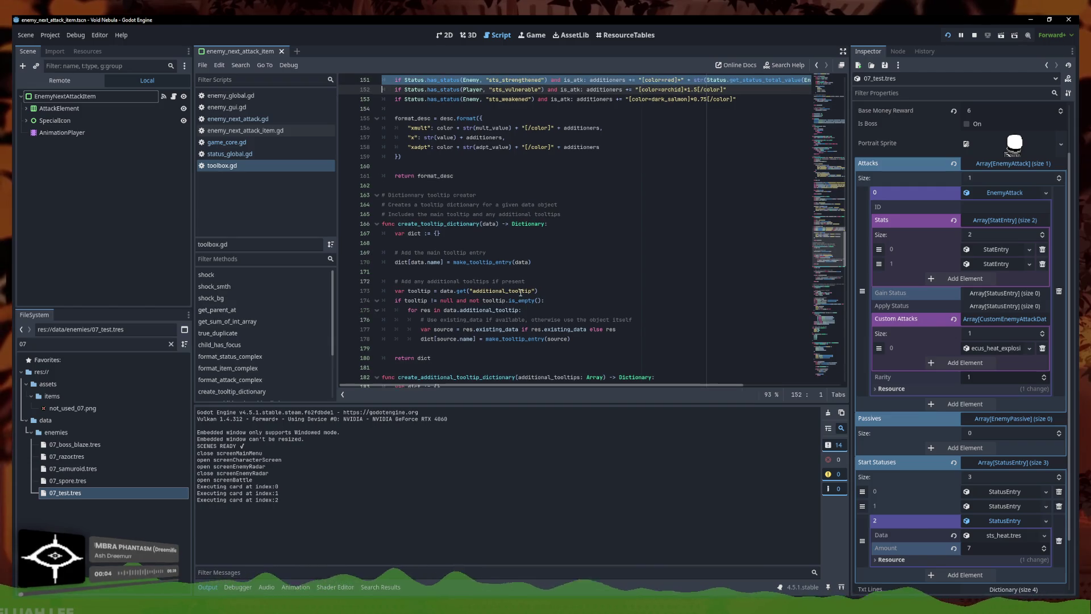
{"action": "scroll", "coordinate": [521, 292], "scroll_direction": "down", "scroll_amount": 20}
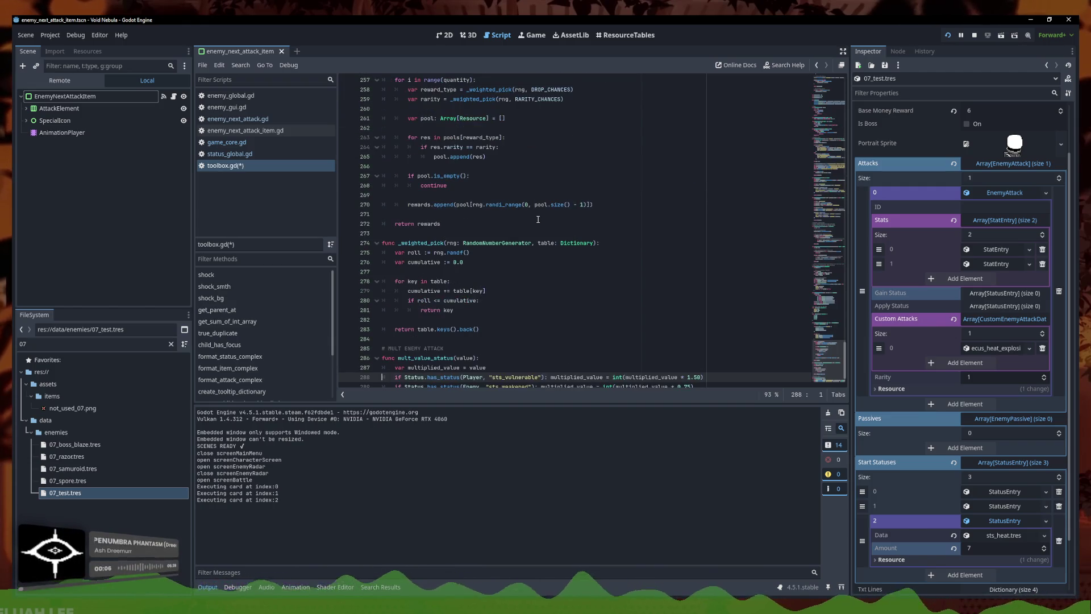
- Save toolbox.gd and switch to the enemy_next_attack.gd script
{"action": "key", "text": "alt+Left"}
{"action": "key", "text": "ctrl+s"}
{"action": "left_click", "coordinate": [525, 100]}
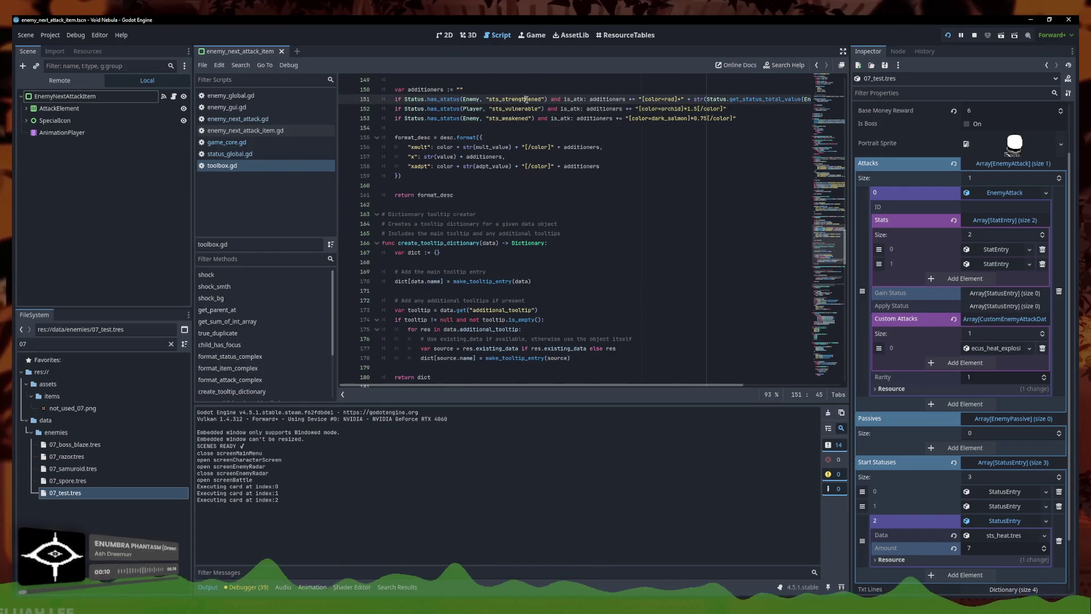
{"action": "left_click", "coordinate": [250, 120]}
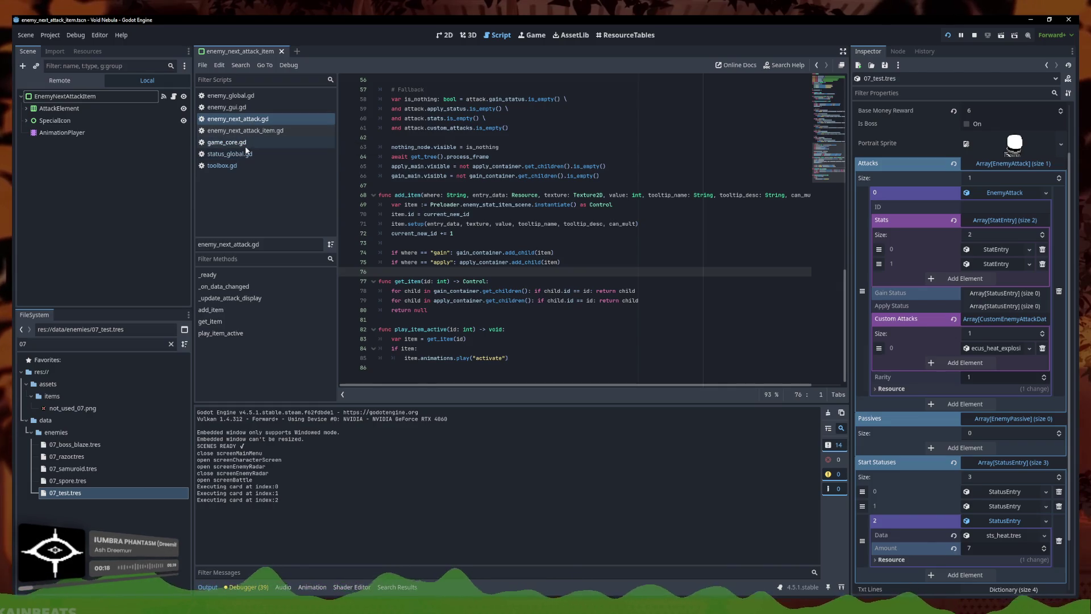
- Open enemy_global.gd and locate the apply_status loop in execute_enemy_attack
{"action": "left_click", "coordinate": [248, 144]}
{"action": "left_click", "coordinate": [257, 96]}
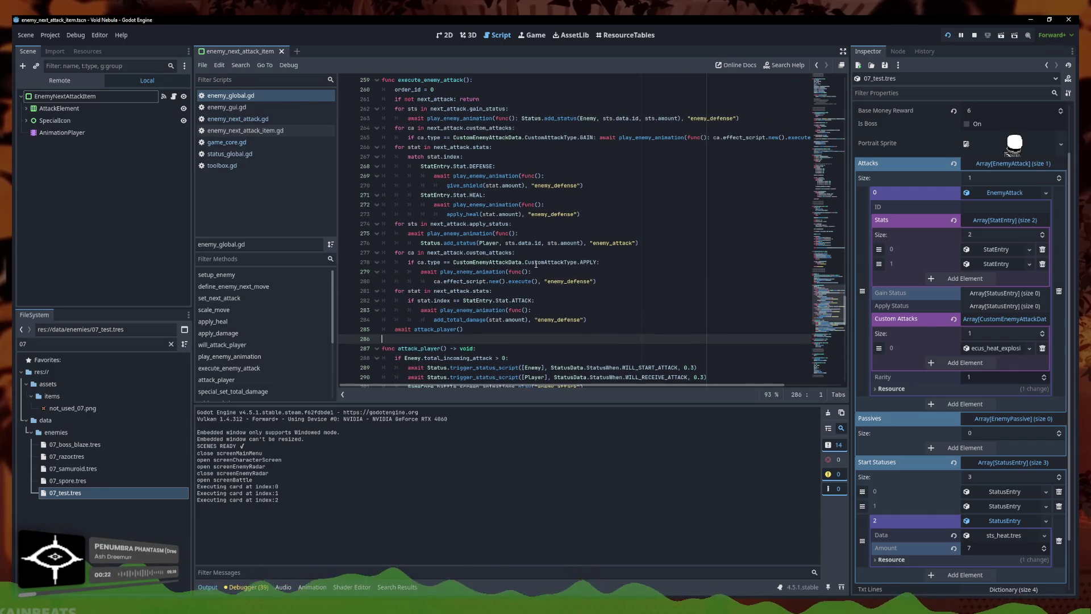
{"action": "left_click_drag", "start_coordinate": [531, 272], "coordinate": [343, 272]}
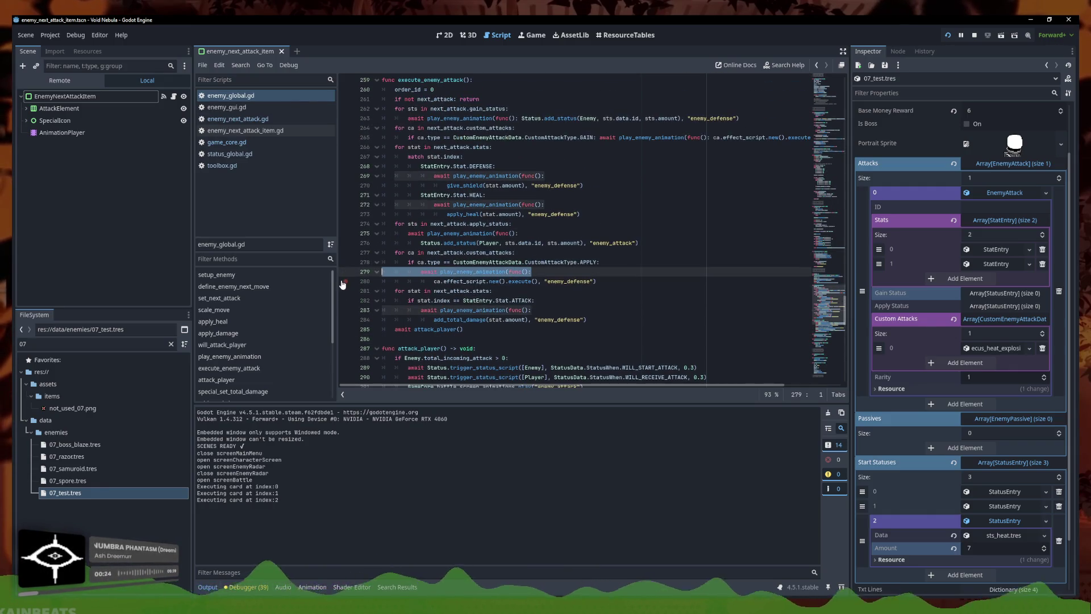
{"action": "left_click", "coordinate": [553, 238]}
{"action": "left_click", "coordinate": [545, 222]}
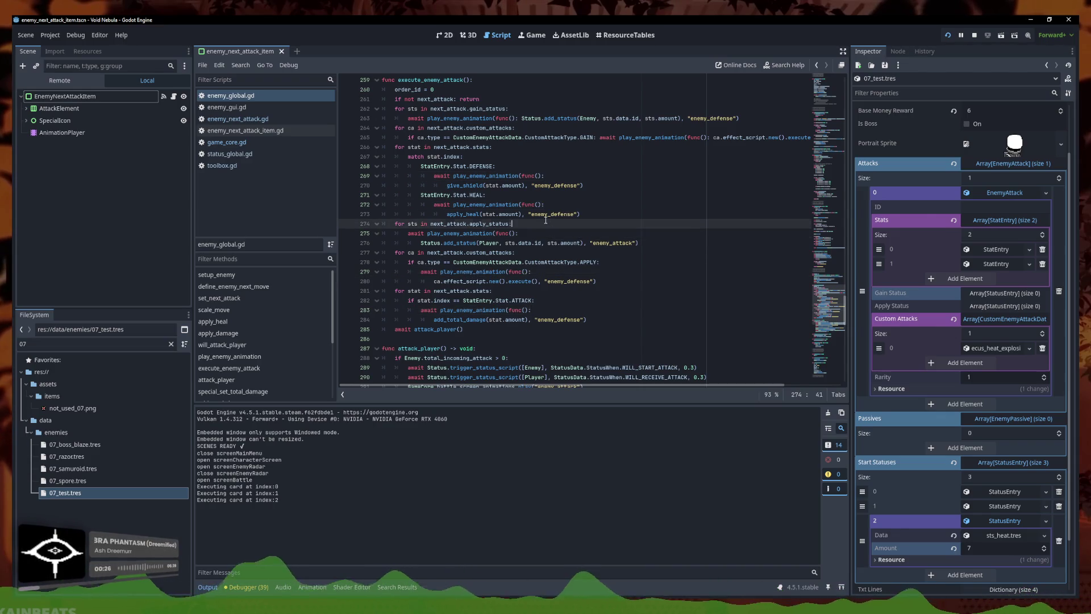
{"action": "left_click", "coordinate": [563, 242]}
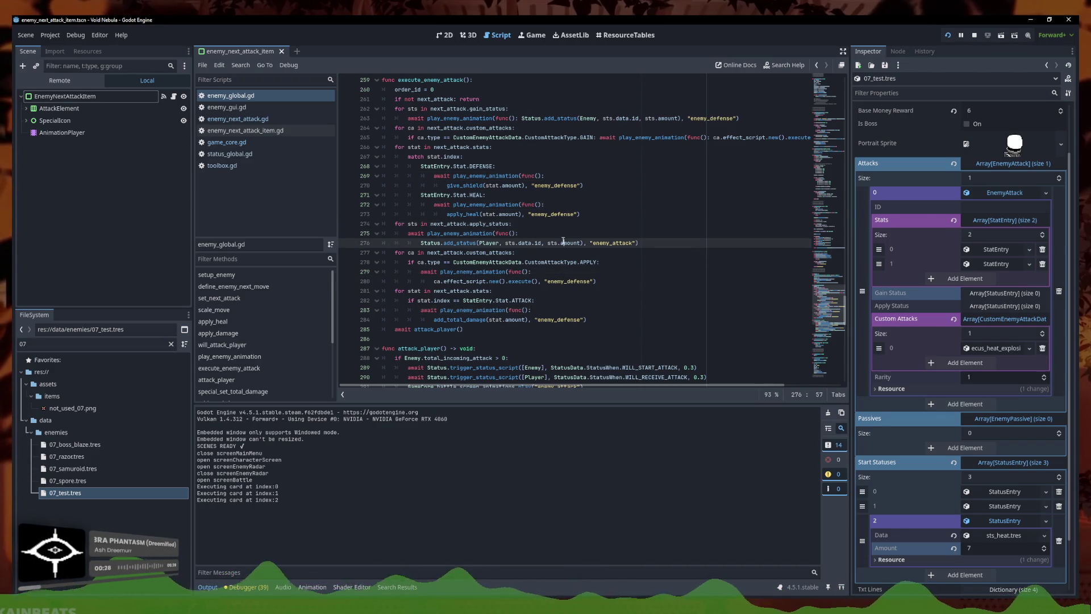
- Delete the 'await play_enemy_animation(func():' wrapper line above Status.add_status
{"action": "left_click_drag", "start_coordinate": [529, 237], "coordinate": [350, 234]}
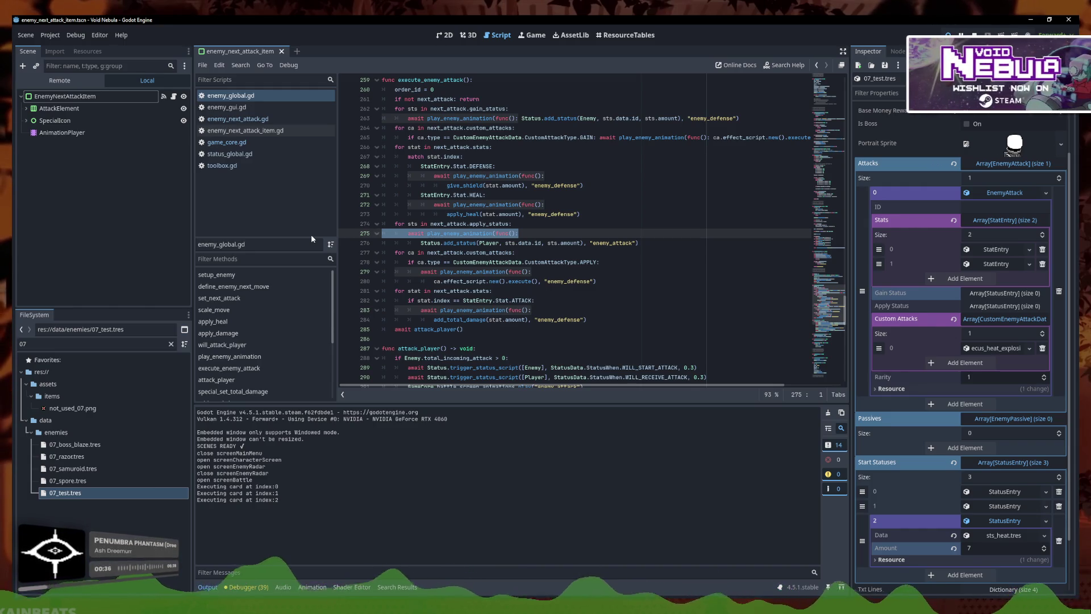
{"action": "left_click", "coordinate": [529, 233]}
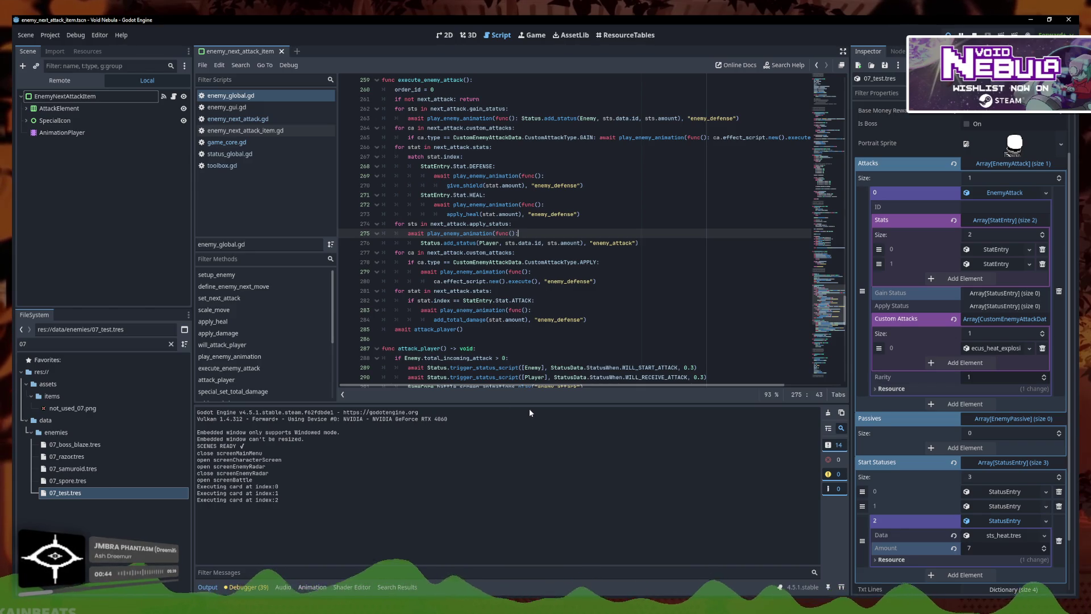
{"action": "key", "text": "BackSpace"}
{"action": "left_click_drag", "start_coordinate": [528, 232], "coordinate": [278, 239]}
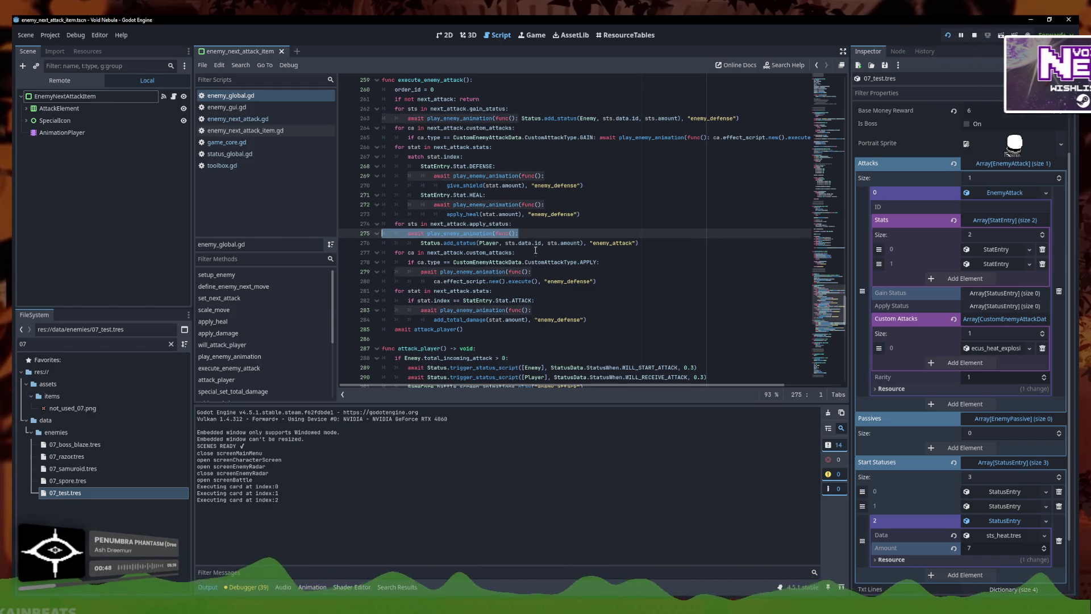
{"action": "key", "text": "BackSpace"}
{"action": "key", "text": "BackSpace"}
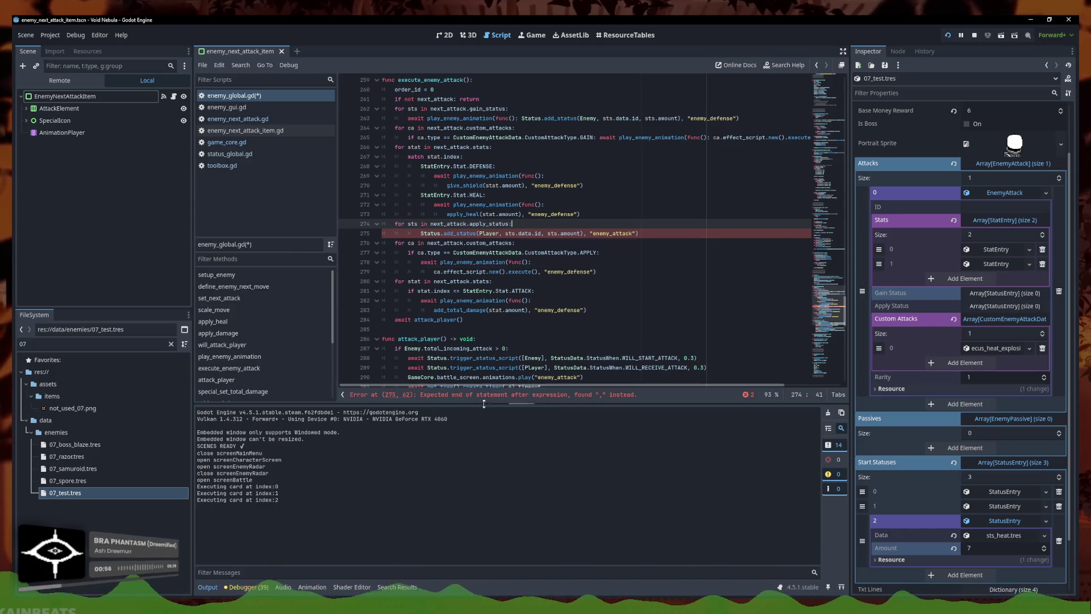
- Remove the APPLY animation wrapper and the leftover enemy_defense and enemy_attack arguments
{"action": "left_click", "coordinate": [417, 233]}
{"action": "key", "text": "BackSpace"}
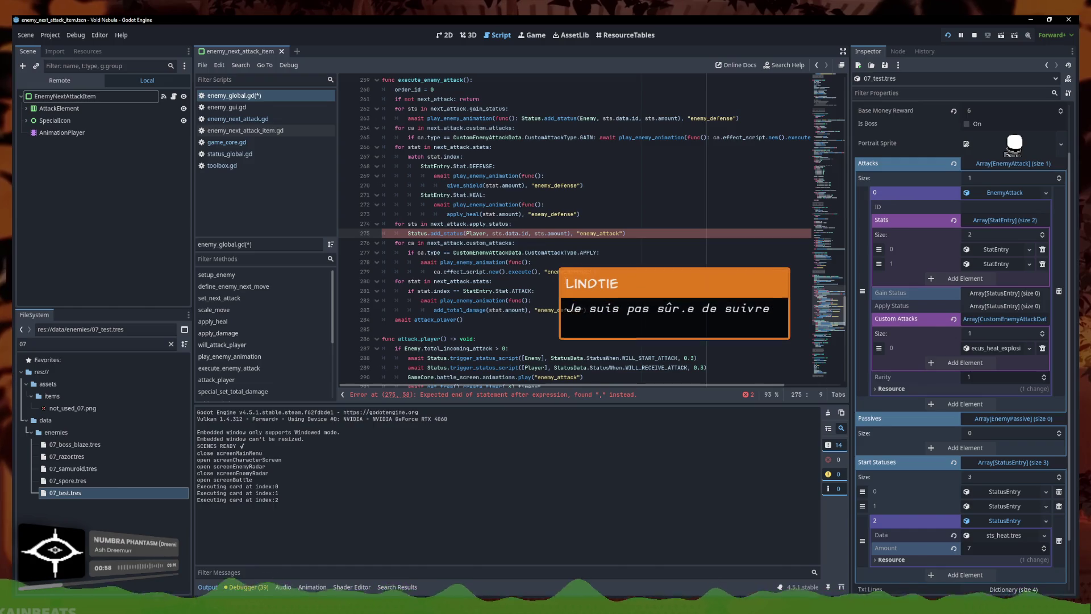
{"action": "left_click", "coordinate": [500, 282]}
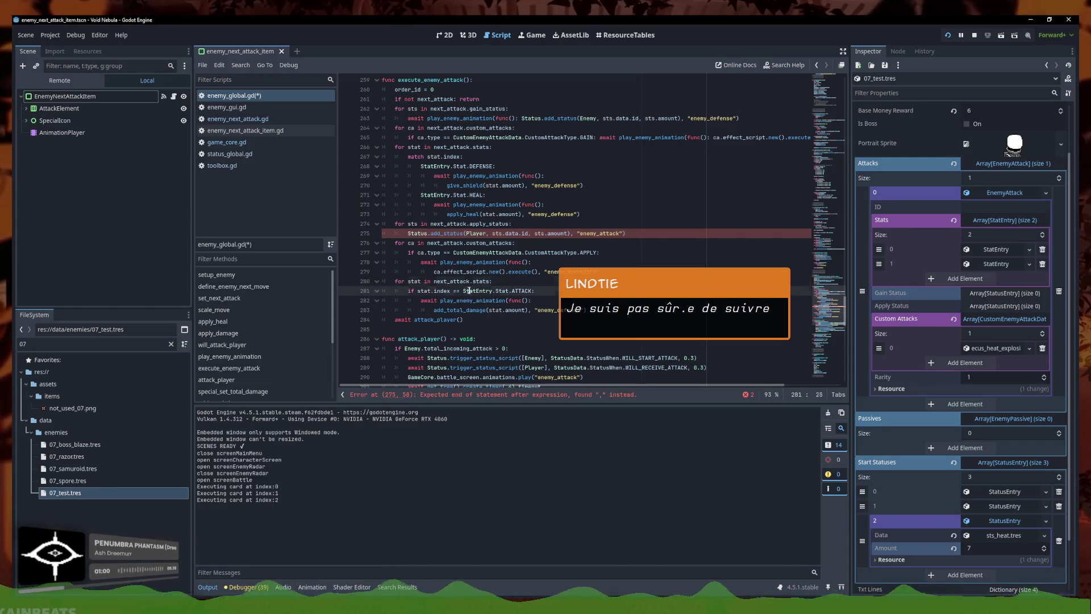
{"action": "left_click", "coordinate": [593, 260]}
{"action": "left_click_drag", "start_coordinate": [613, 261], "coordinate": [355, 252]}
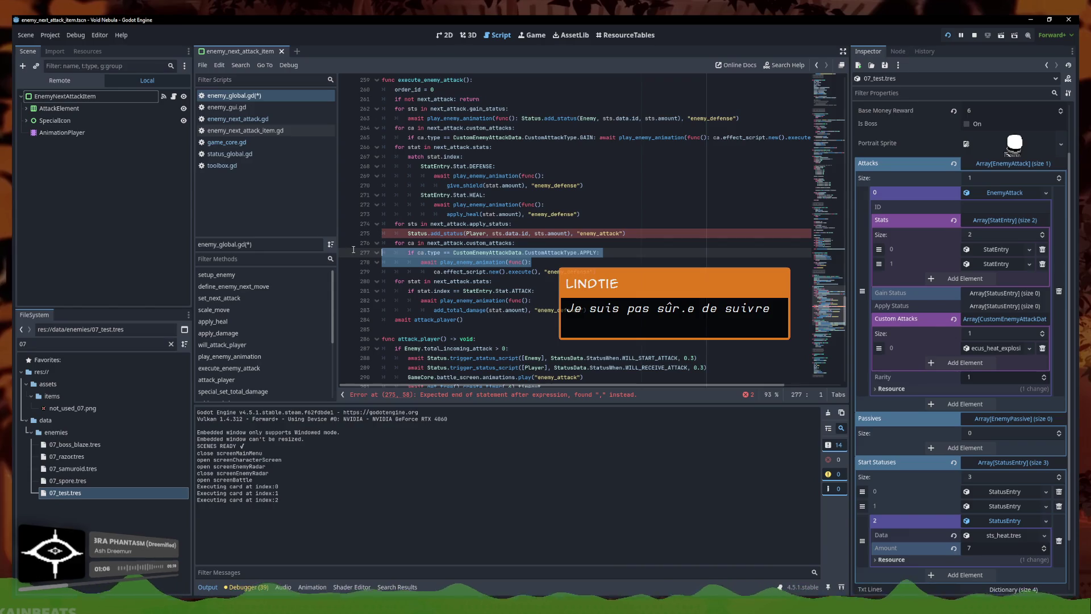
{"action": "key", "text": "Delete"}
{"action": "key", "text": "Delete"}
{"action": "left_click", "coordinate": [612, 252]}
{"action": "left_click_drag", "start_coordinate": [552, 253], "coordinate": [537, 253]}
{"action": "key", "text": "Delete"}
{"action": "left_click_drag", "start_coordinate": [625, 233], "coordinate": [566, 234]}
{"action": "key", "text": "Delete"}
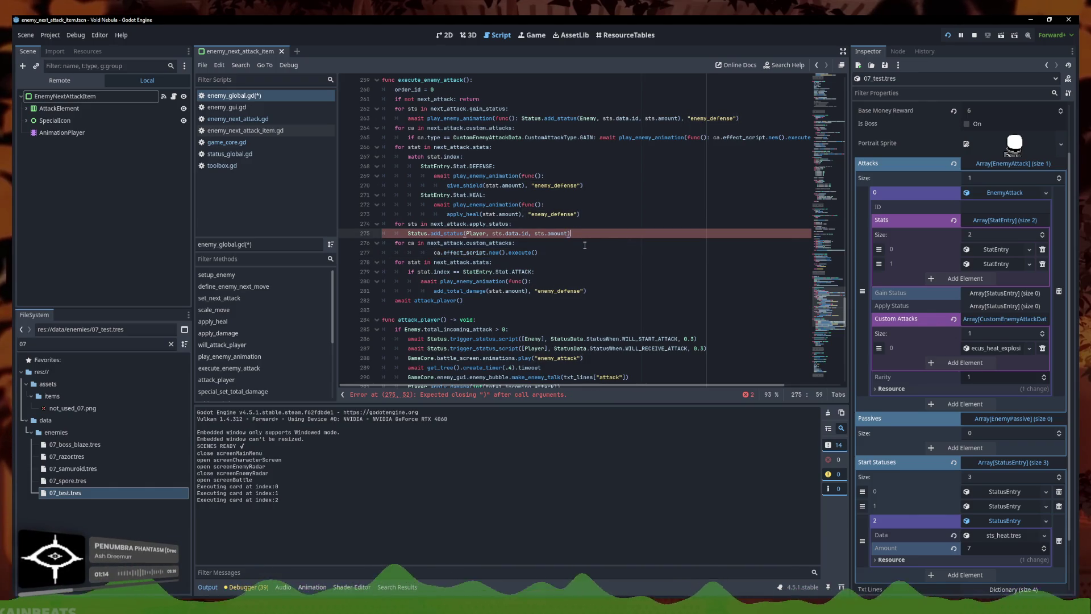
- Strip the ATTACK wrapper from add_total_damage, un-indent it, and drop its enemy_defense argument
{"action": "left_click", "coordinate": [605, 282]}
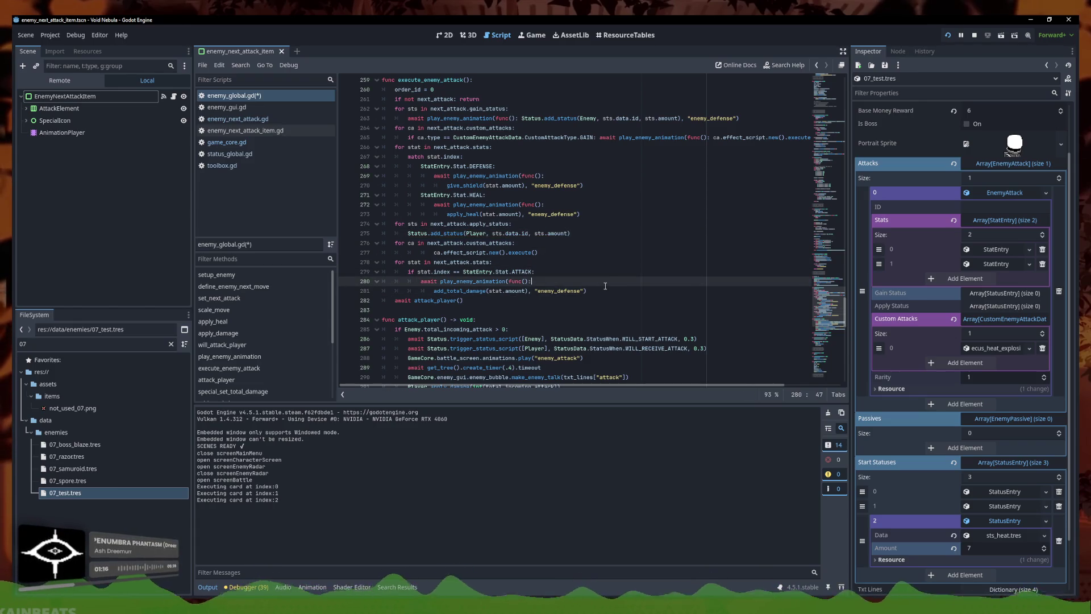
{"action": "left_click_drag", "start_coordinate": [605, 286], "coordinate": [392, 275]}
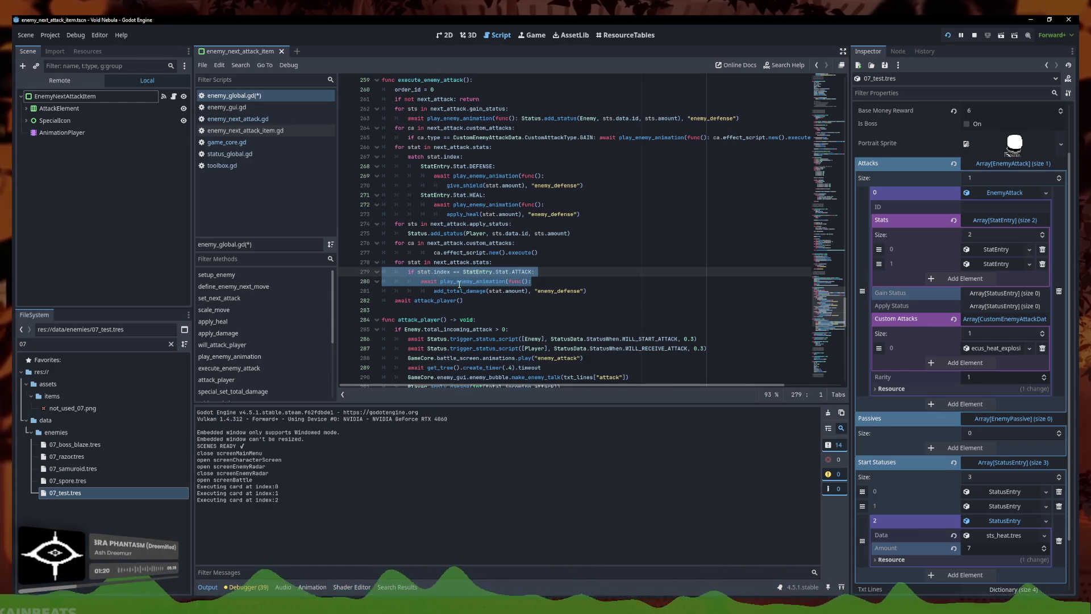
{"action": "key", "text": "Delete"}
{"action": "key", "text": "Delete"}
{"action": "key", "text": "shift+Tab"}
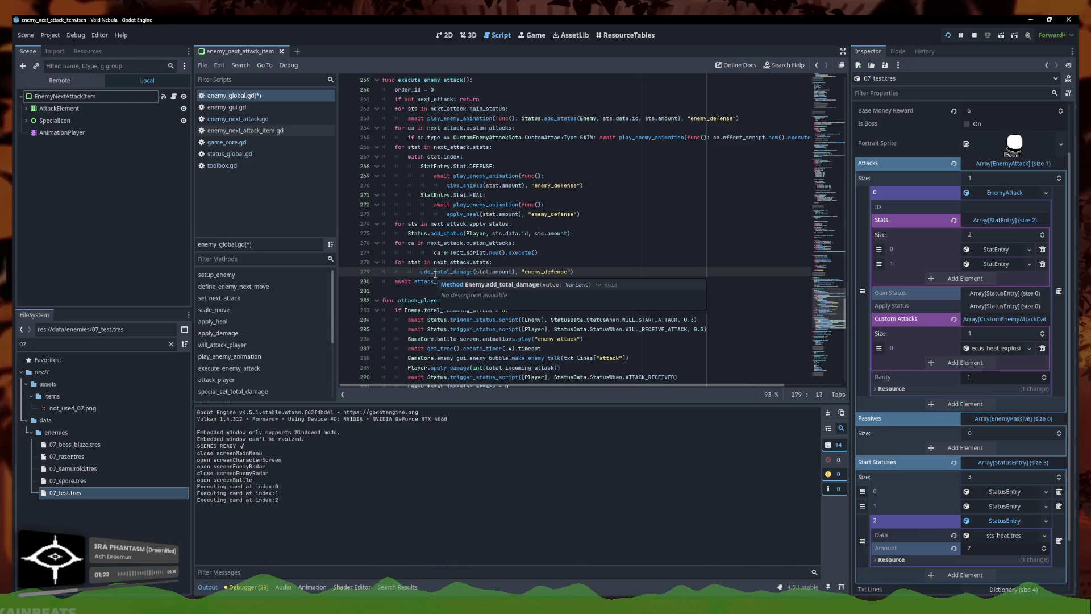
{"action": "left_click", "coordinate": [431, 252]}
{"action": "left_click", "coordinate": [420, 271]}
{"action": "key", "text": "shift+Tab"}
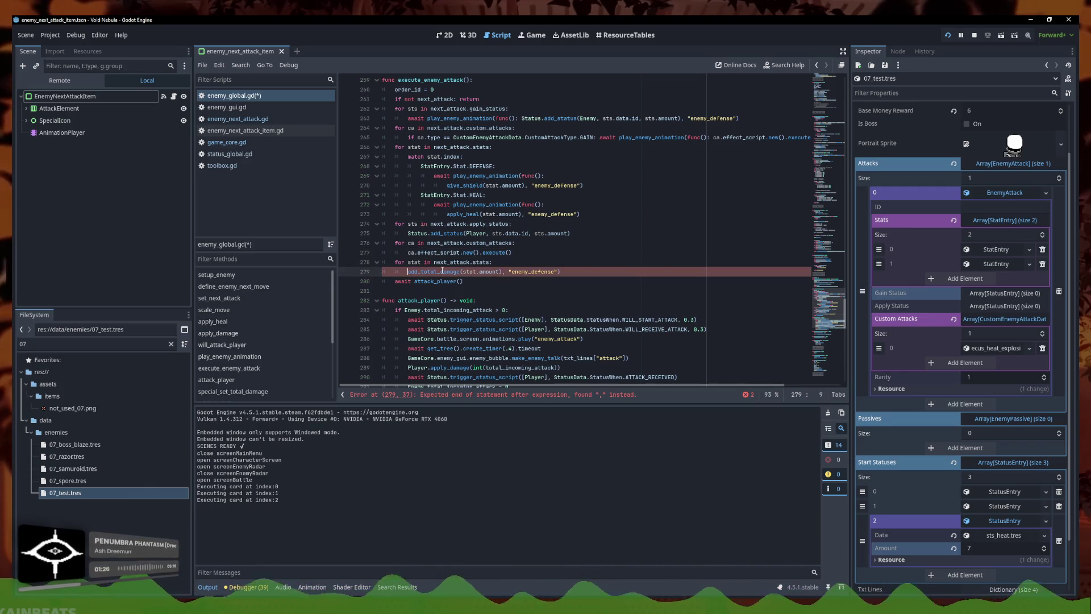
{"action": "left_click_drag", "start_coordinate": [561, 272], "coordinate": [502, 271]}
{"action": "key", "text": "BackSpace"}
{"action": "left_click", "coordinate": [459, 282]}
{"action": "scroll", "coordinate": [453, 283], "scroll_direction": "down", "scroll_amount": 1}
- Remove the 0.3 delays and awaits from the START_ATTACK and RECEIVE_ATTACK trigger calls
{"action": "left_click", "coordinate": [563, 318]}
{"action": "left_click", "coordinate": [605, 309]}
{"action": "left_click", "coordinate": [599, 317]}
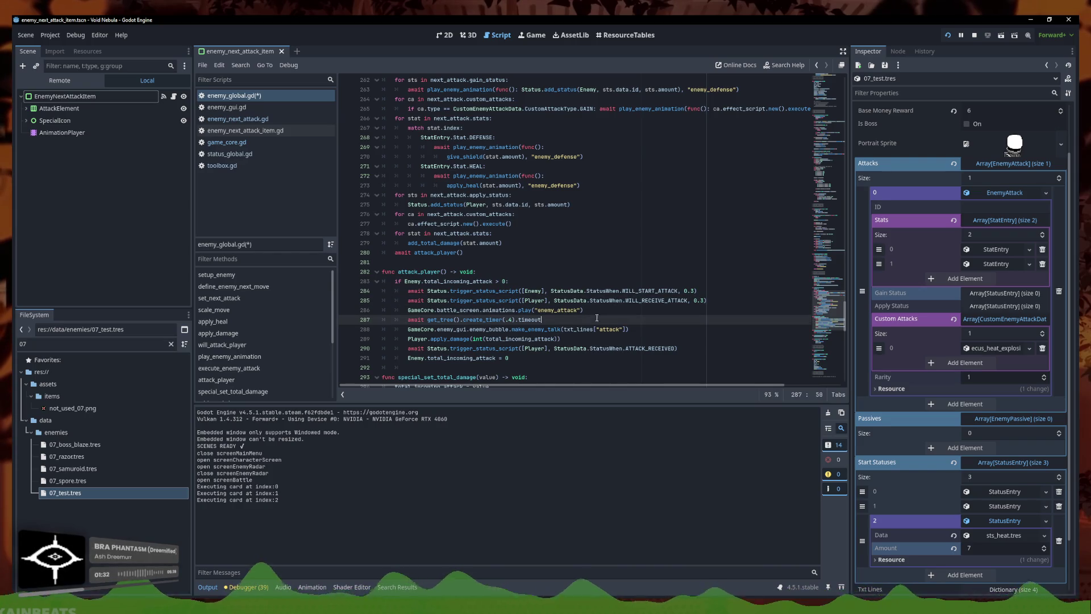
{"action": "left_click", "coordinate": [706, 300]}
{"action": "key", "text": "ctrl+z"}
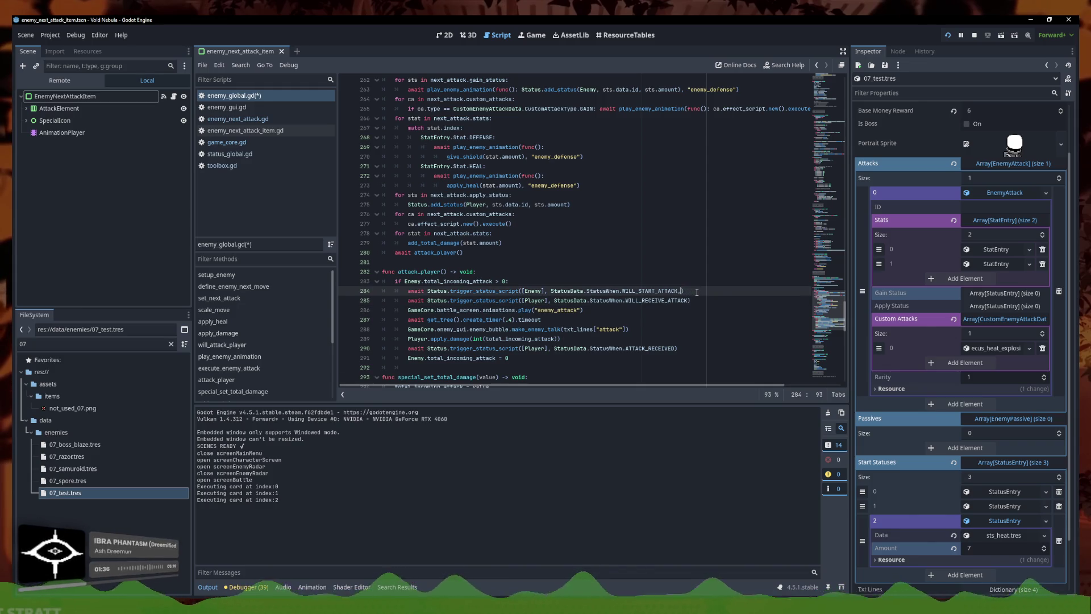
{"action": "key", "text": "ctrl+z"}
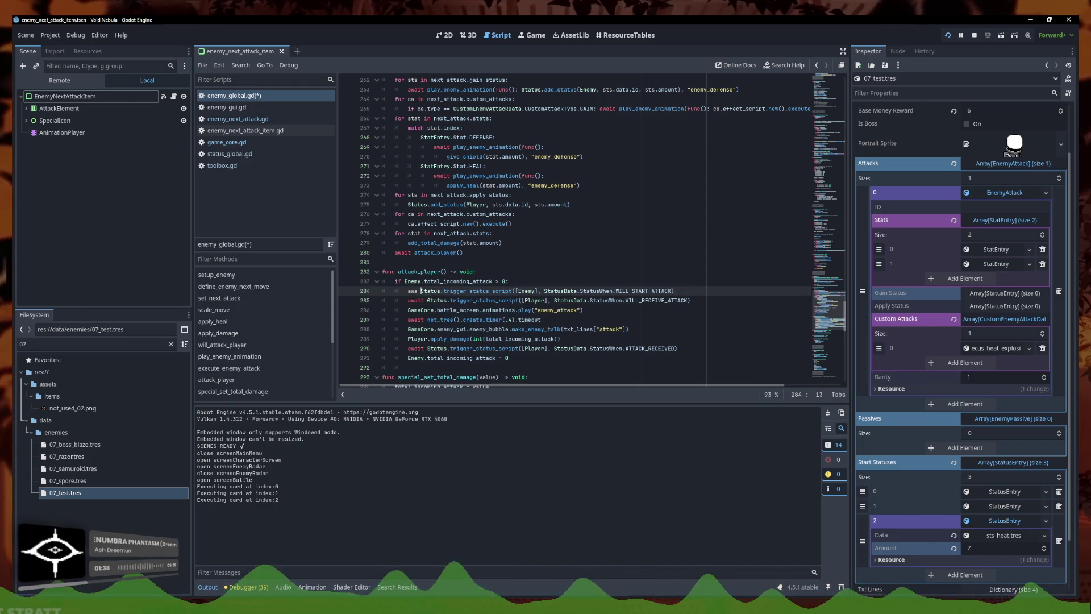
{"action": "left_click", "coordinate": [427, 300]}
{"action": "key", "text": "BackSpace"}
{"action": "key", "text": "BackSpace"}
{"action": "key", "text": "BackSpace"}
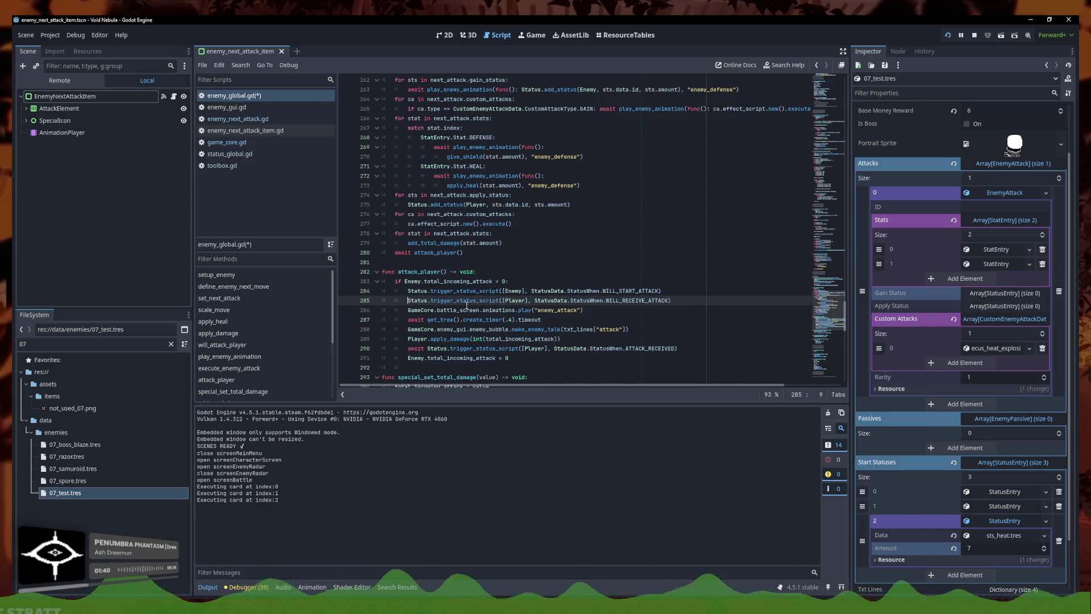
- Review the enemy_attack animation and 0.4 second timer lines, then save enemy_global.gd
{"action": "triple_click", "coordinate": [614, 312]}
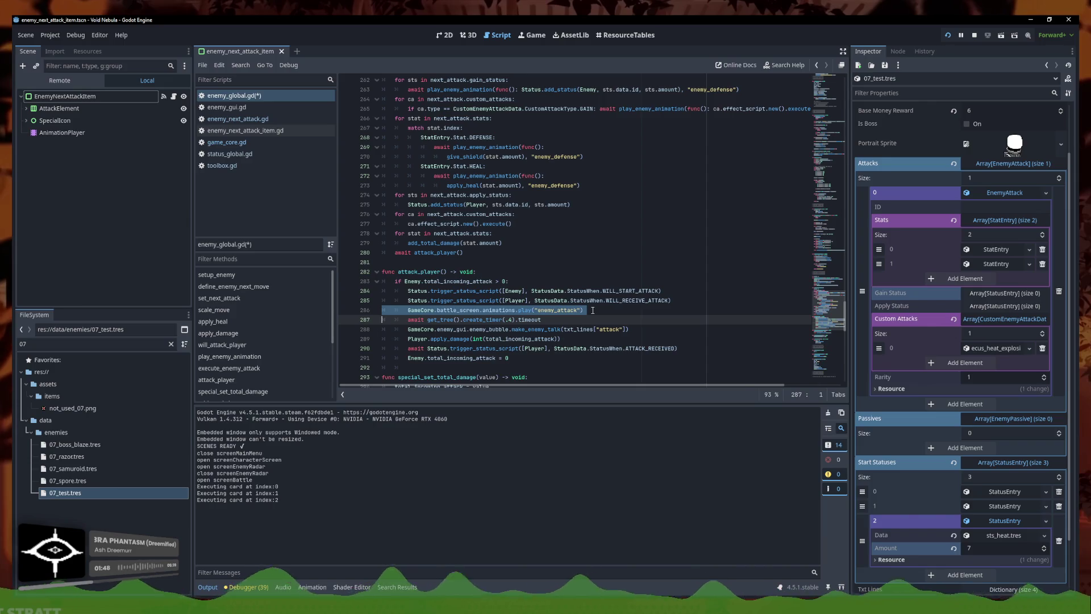
{"action": "triple_click", "coordinate": [587, 318]}
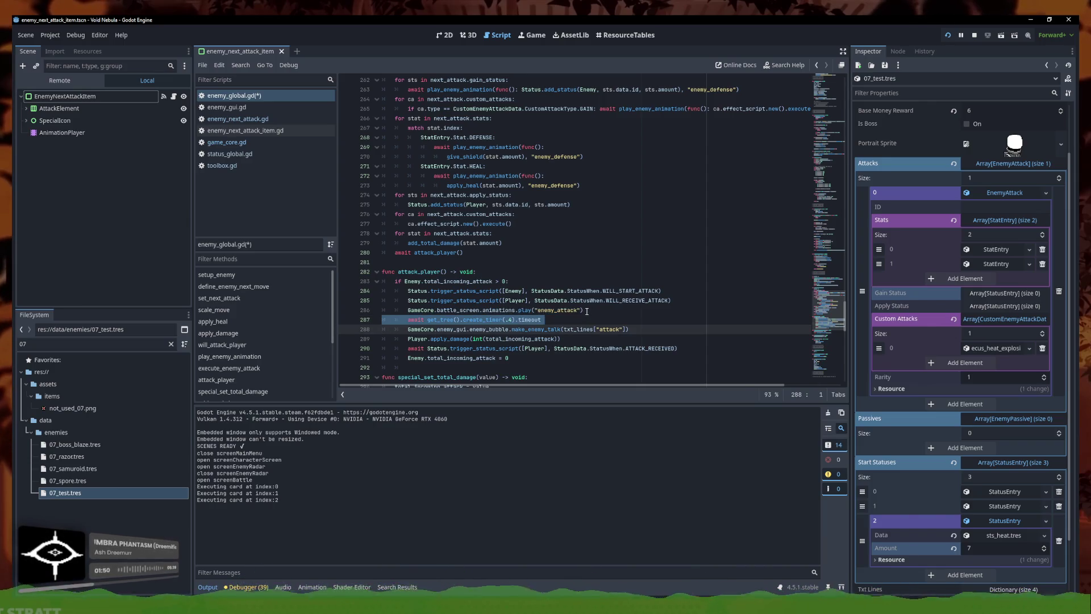
{"action": "left_click", "coordinate": [591, 310]}
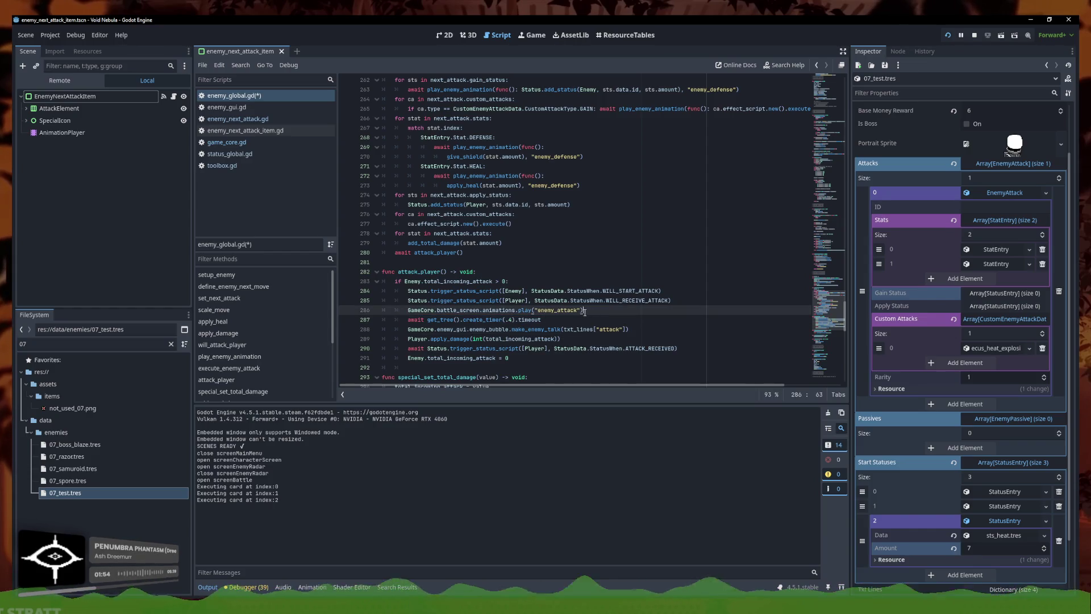
{"action": "left_click", "coordinate": [554, 260]}
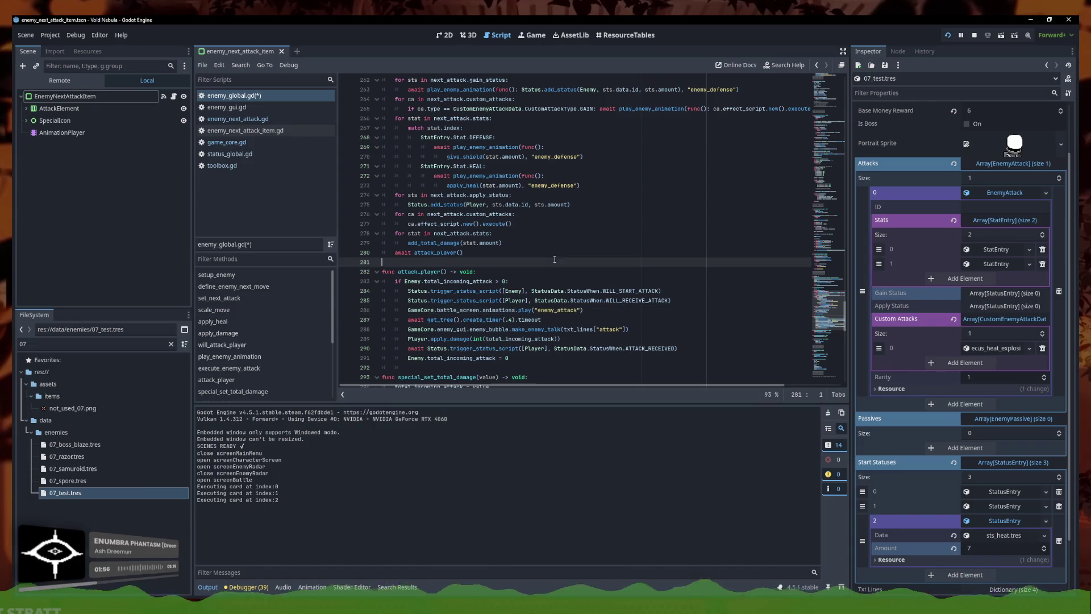
{"action": "scroll", "coordinate": [551, 362], "scroll_direction": "up", "scroll_amount": 3}
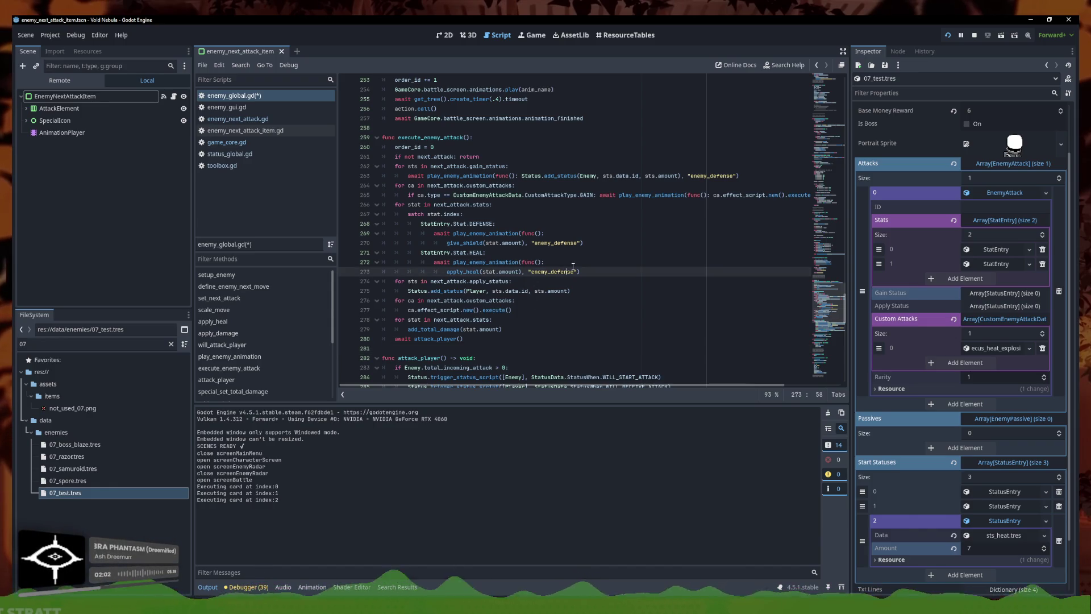
{"action": "left_click", "coordinate": [605, 236]}
{"action": "key", "text": "ctrl+s"}
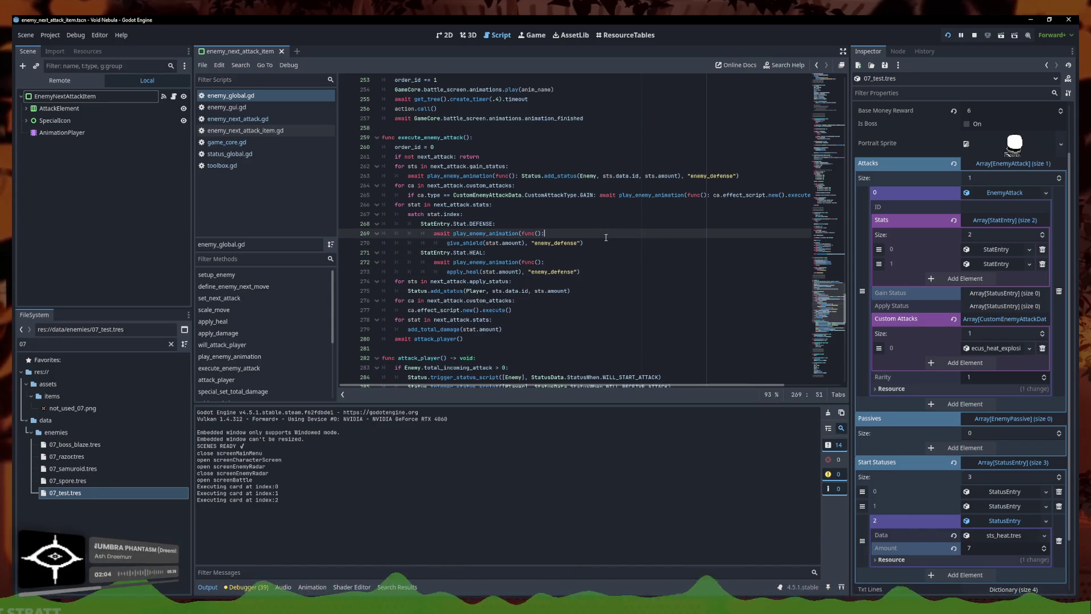
- Set the test enemy in game_core.gd to '07_samuroid' and run the project
{"action": "left_click", "coordinate": [528, 166]}
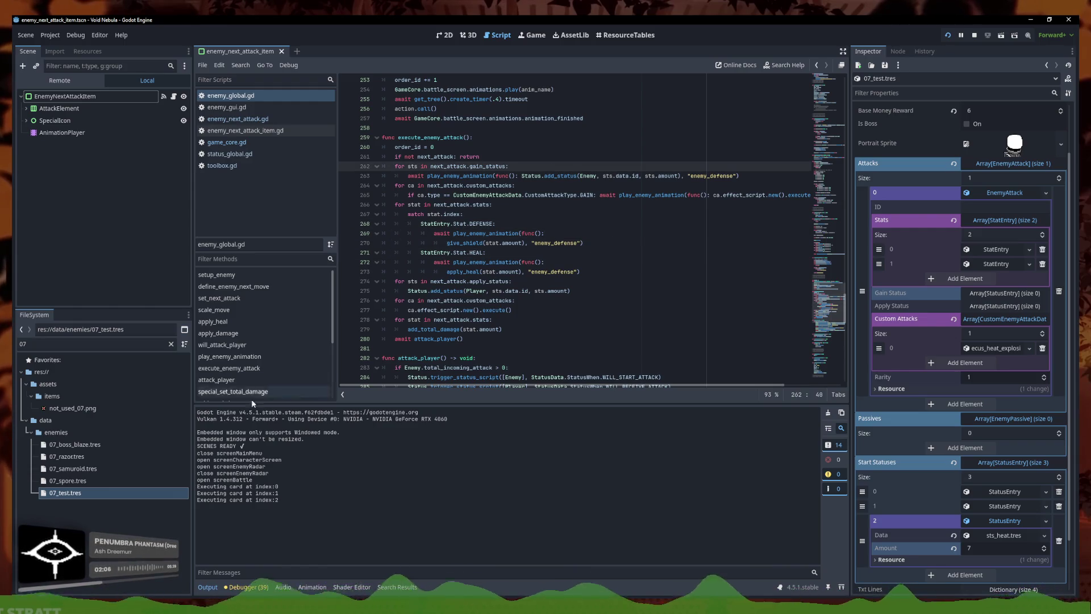
{"action": "left_click", "coordinate": [250, 142]}
{"action": "left_click", "coordinate": [548, 185]}
{"action": "double_click", "coordinate": [534, 186]}
{"action": "type", "text": "07_samuroid"}
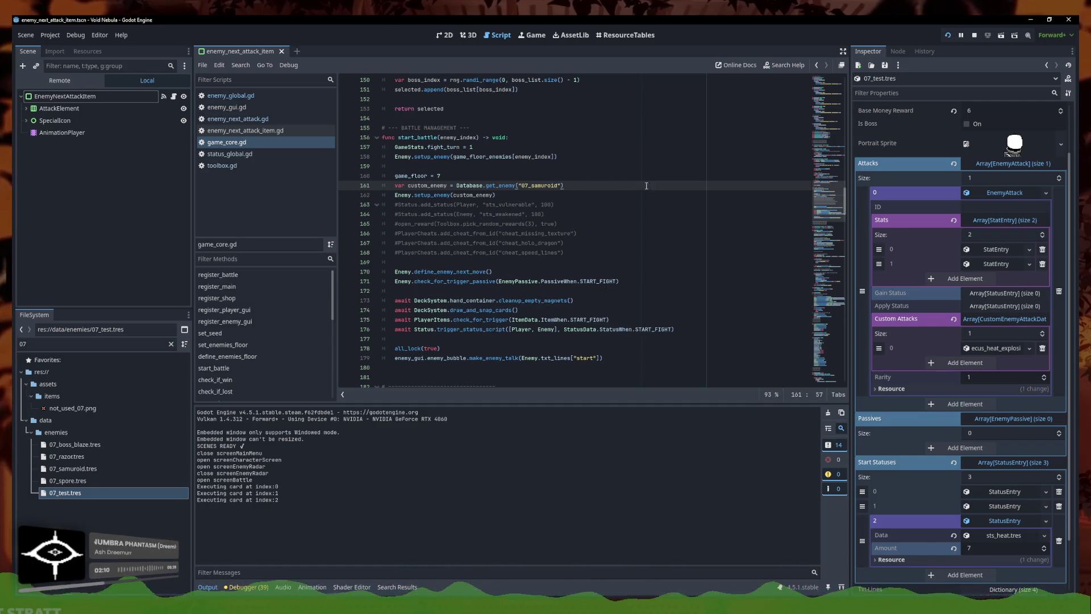
{"action": "left_click", "coordinate": [948, 35]}
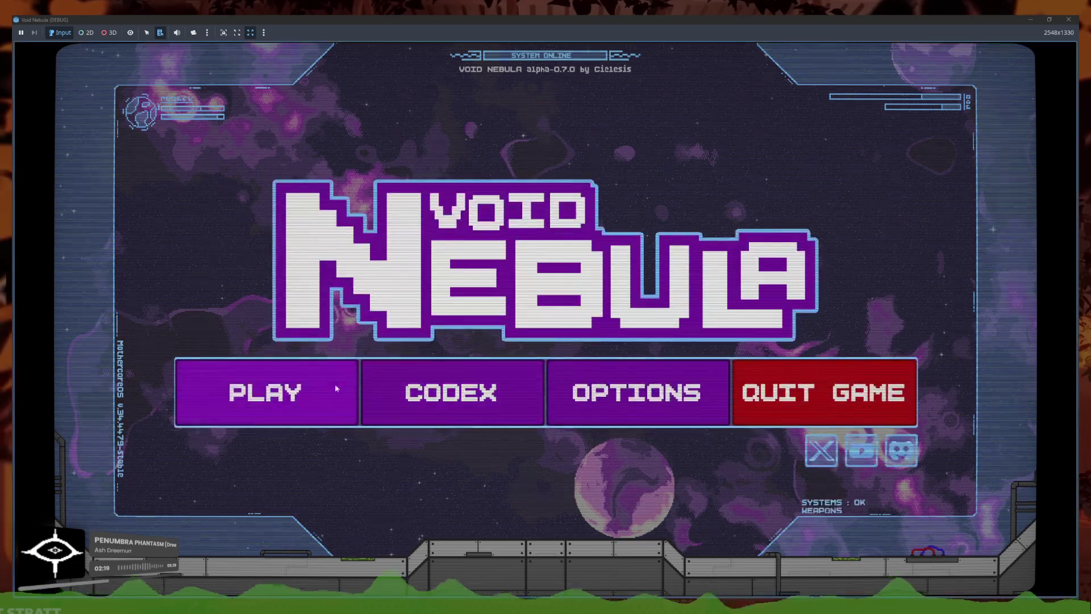
- Start a new run and enter the battle against Samuroid
{"action": "left_click", "coordinate": [335, 383]}
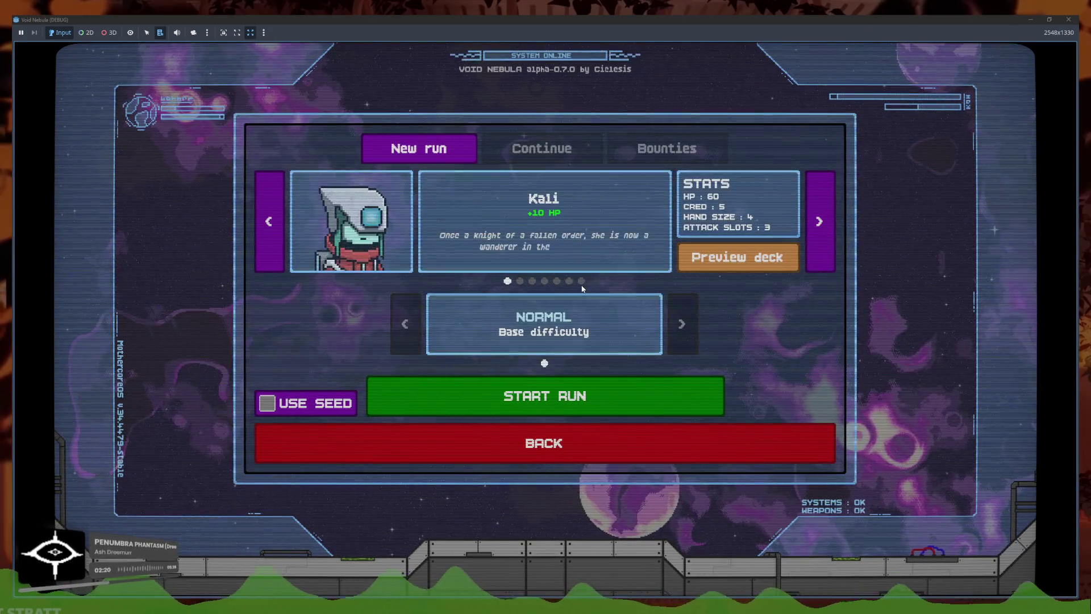
{"action": "left_click", "coordinate": [588, 395]}
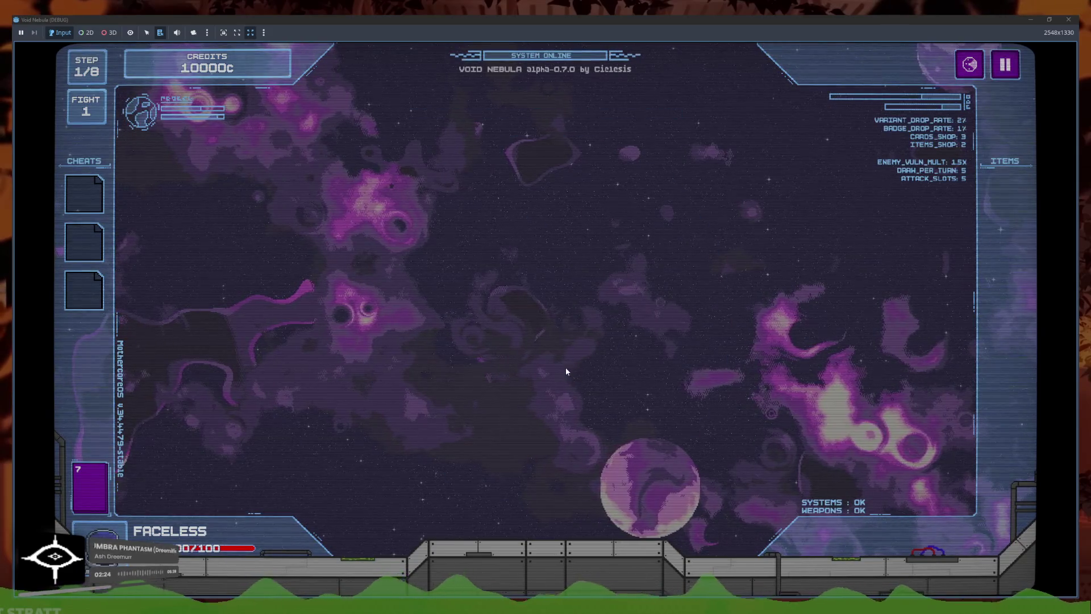
{"action": "left_click", "coordinate": [488, 312]}
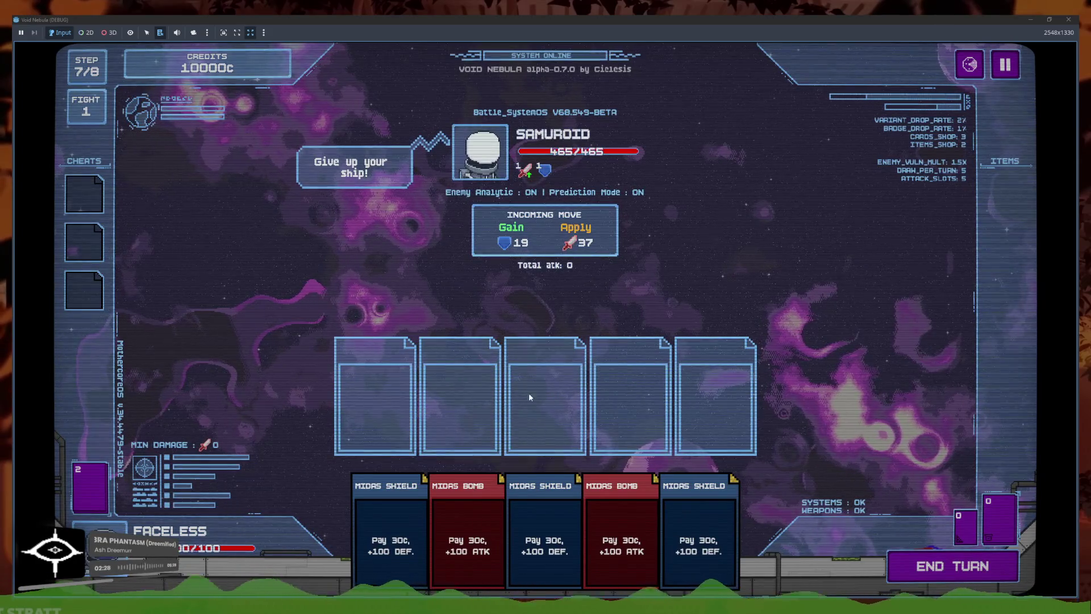
- Play three Midas Shield cards into the attack slots, then close the debug window
{"action": "left_click", "coordinate": [538, 529]}
{"action": "left_click", "coordinate": [539, 529]}
{"action": "left_click", "coordinate": [659, 540]}
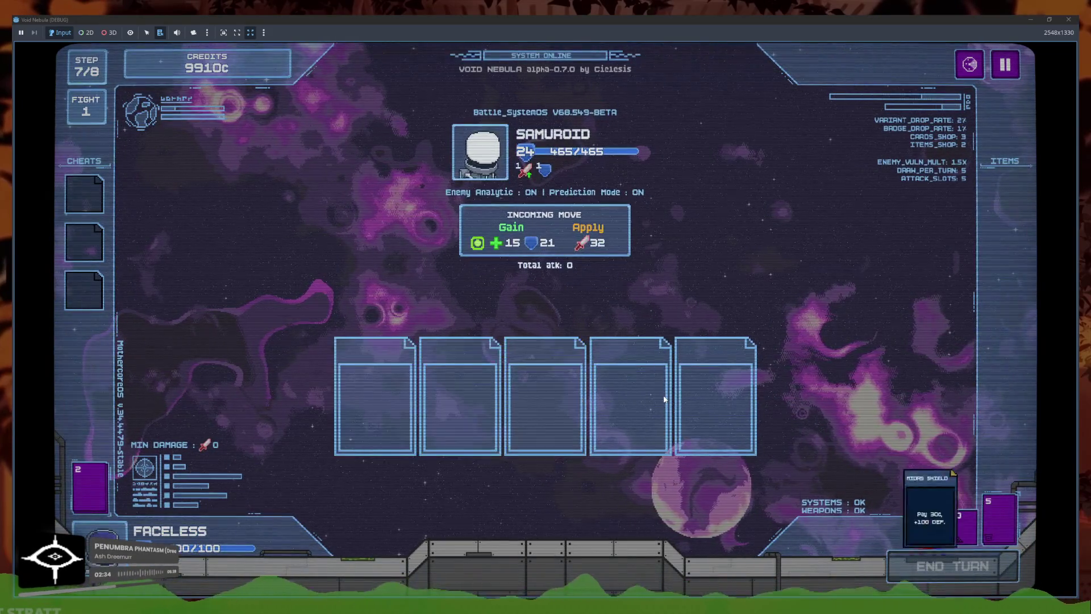
{"action": "left_click", "coordinate": [621, 511]}
{"action": "left_click", "coordinate": [522, 511]}
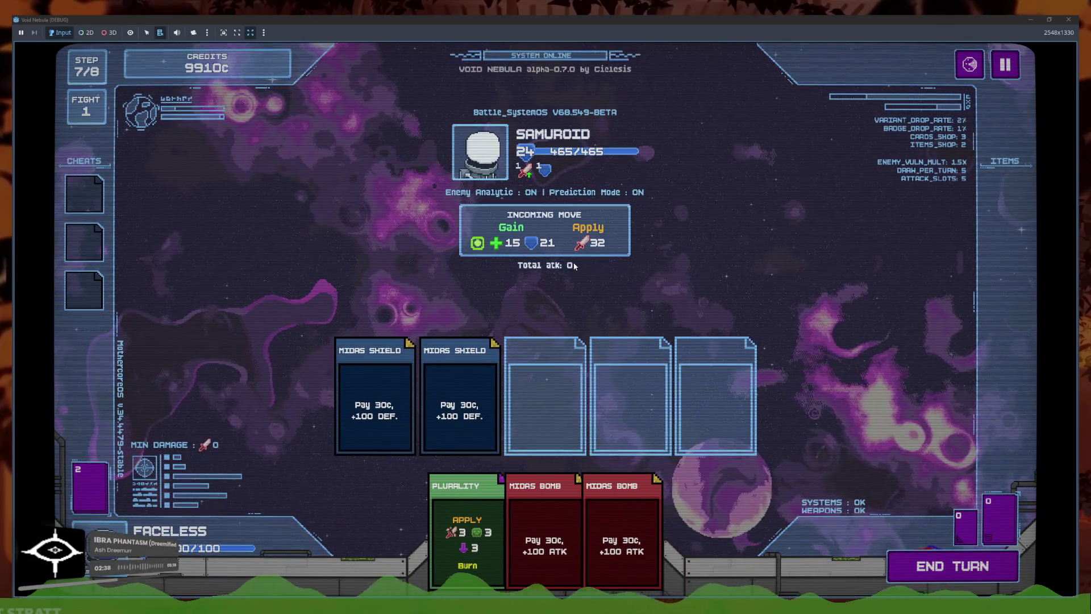
{"action": "left_click", "coordinate": [1068, 20]}
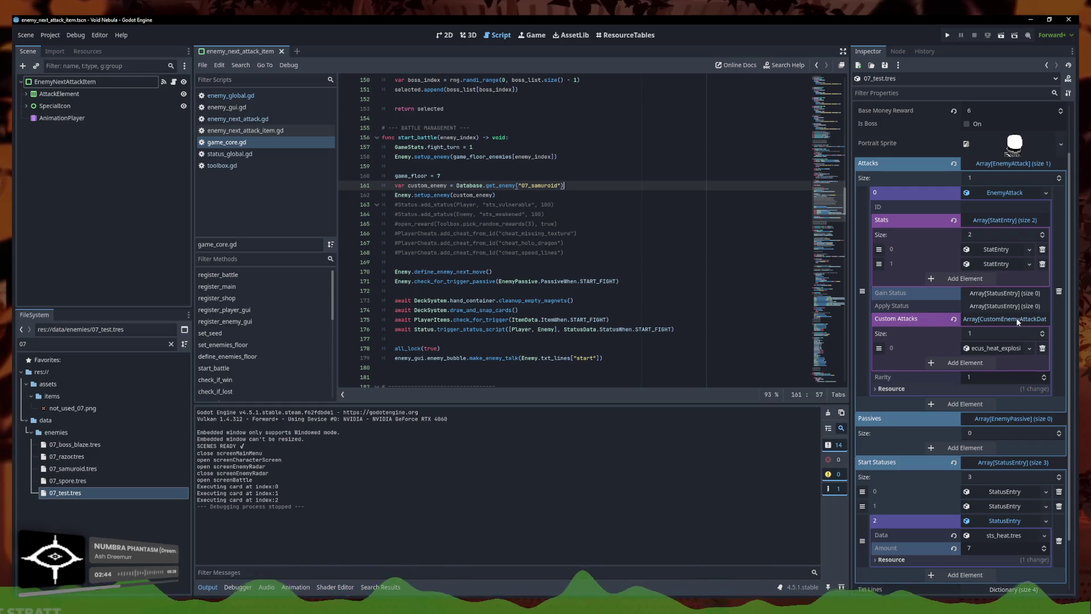
- Revert the battle enemy to '07_test' and reopen the 07_test enemy data
{"action": "left_click", "coordinate": [591, 206]}
{"action": "key", "text": "ctrl+z"}
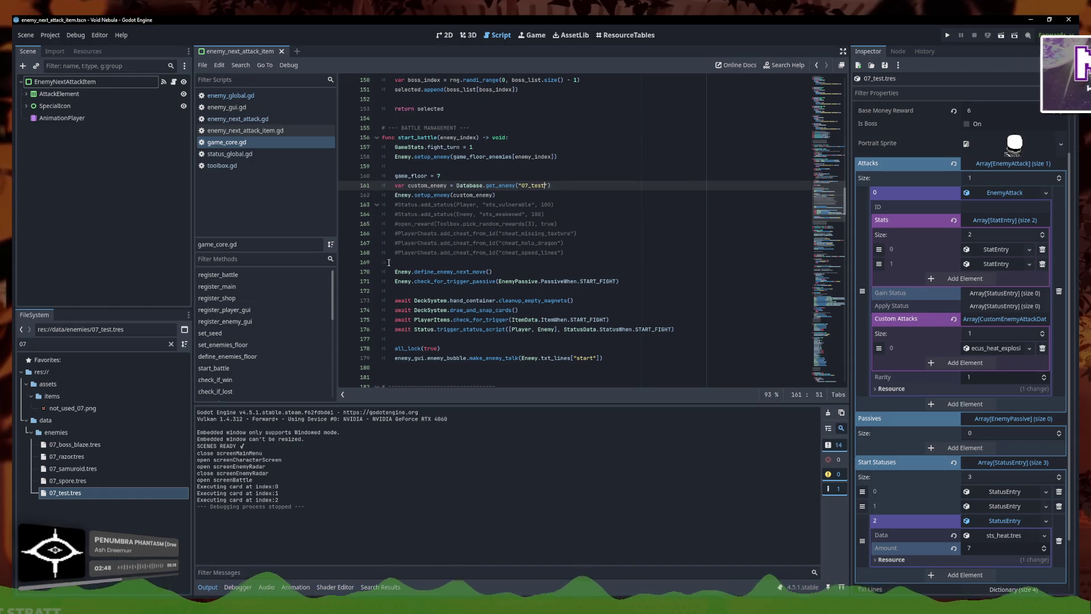
{"action": "left_click", "coordinate": [65, 492]}
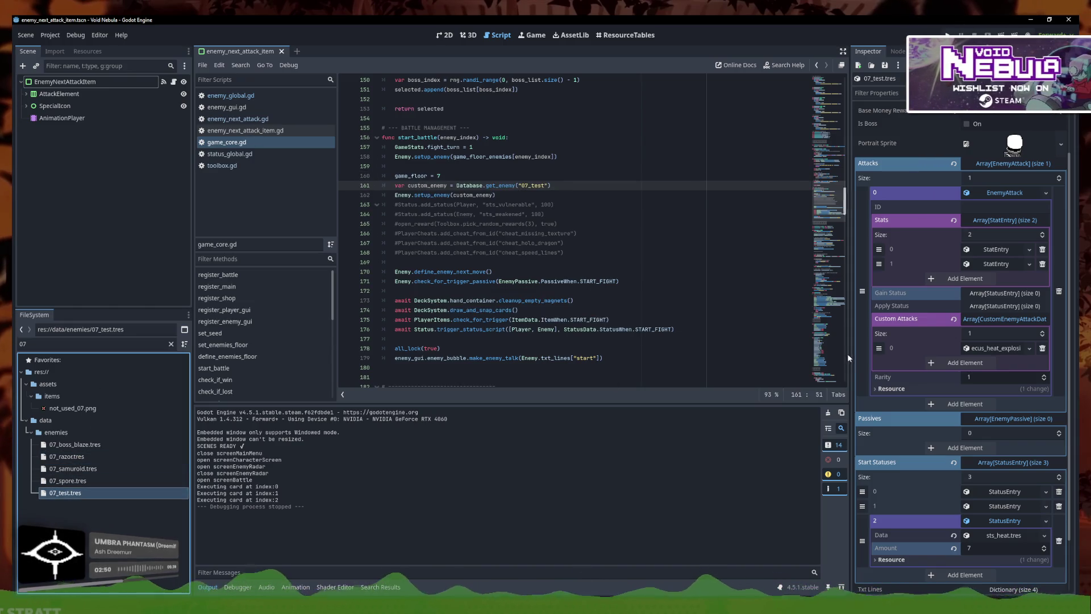
{"action": "left_click", "coordinate": [1006, 193]}
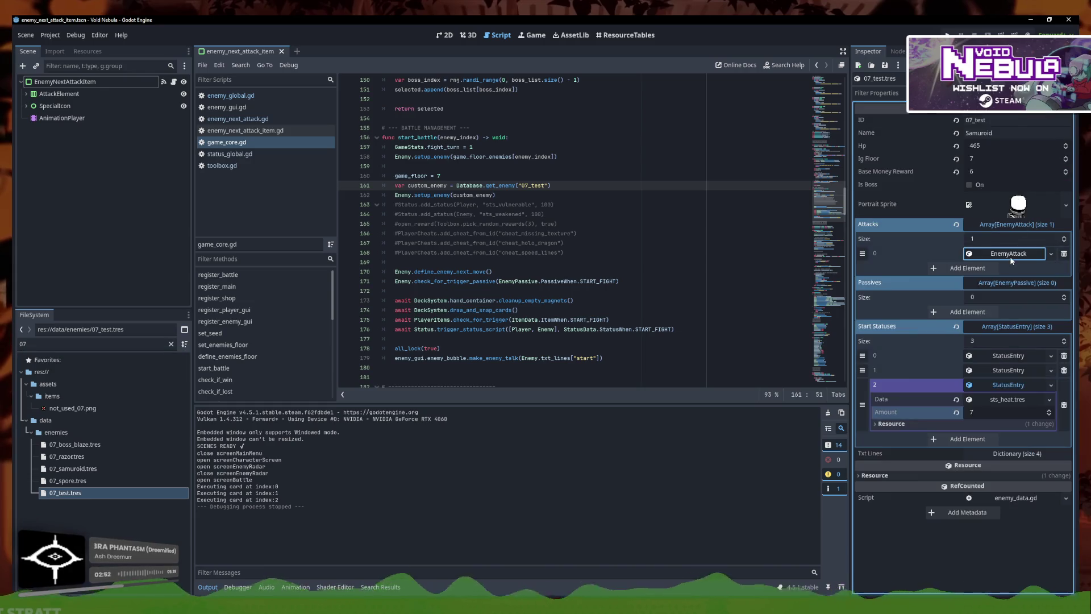
- Add e_atk_def_vuln_medium.tres as a second Attacks entry and save the enemy
{"action": "left_click", "coordinate": [1010, 272]}
{"action": "left_click", "coordinate": [1050, 268]}
{"action": "left_click", "coordinate": [1031, 311]}
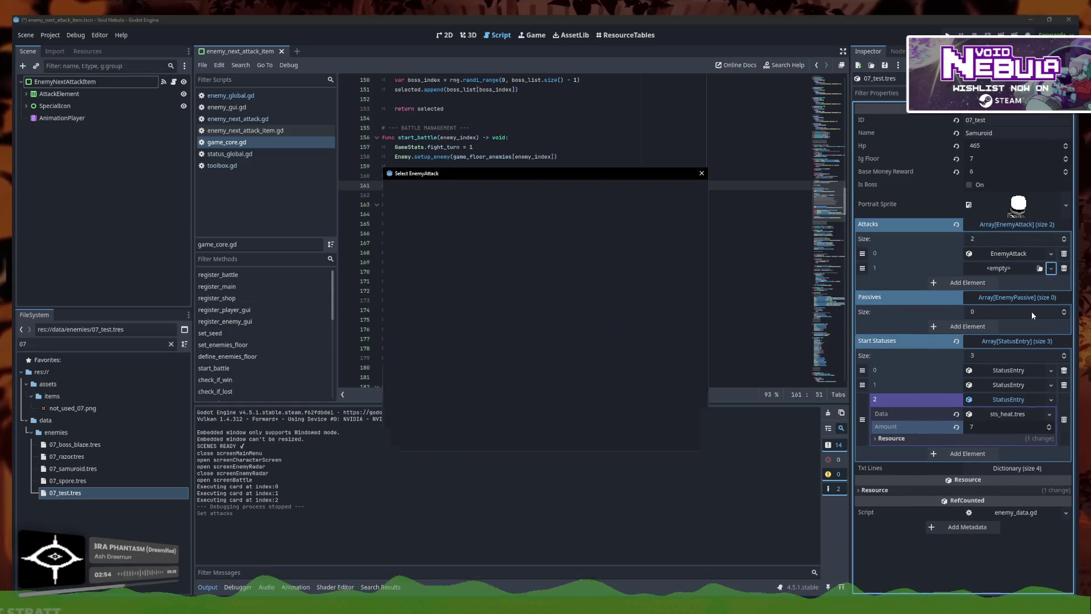
{"action": "type", "text": "v_"}
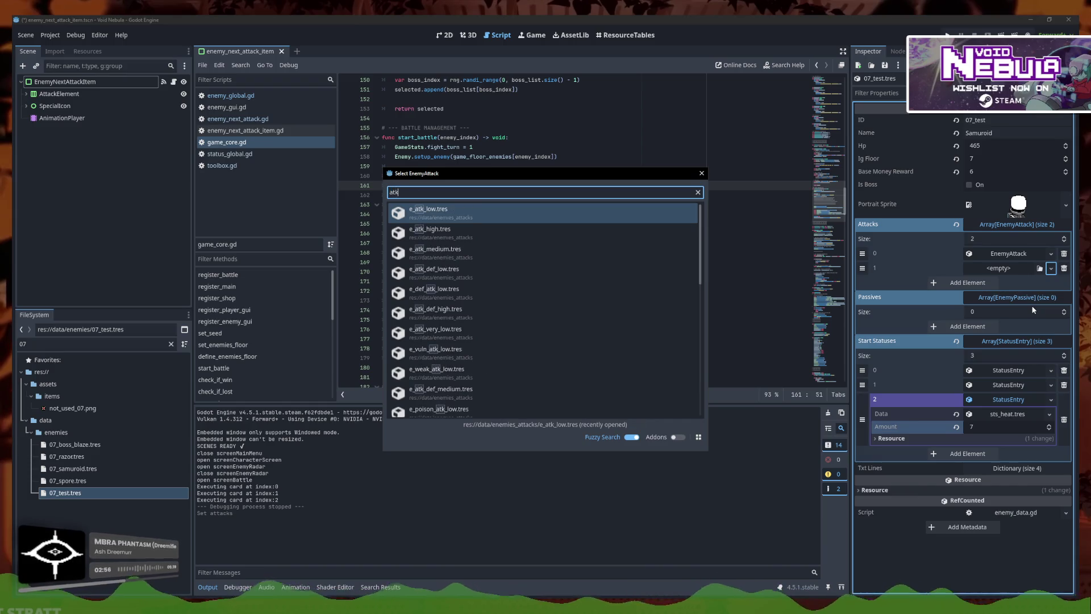
{"action": "type", "text": "uln"}
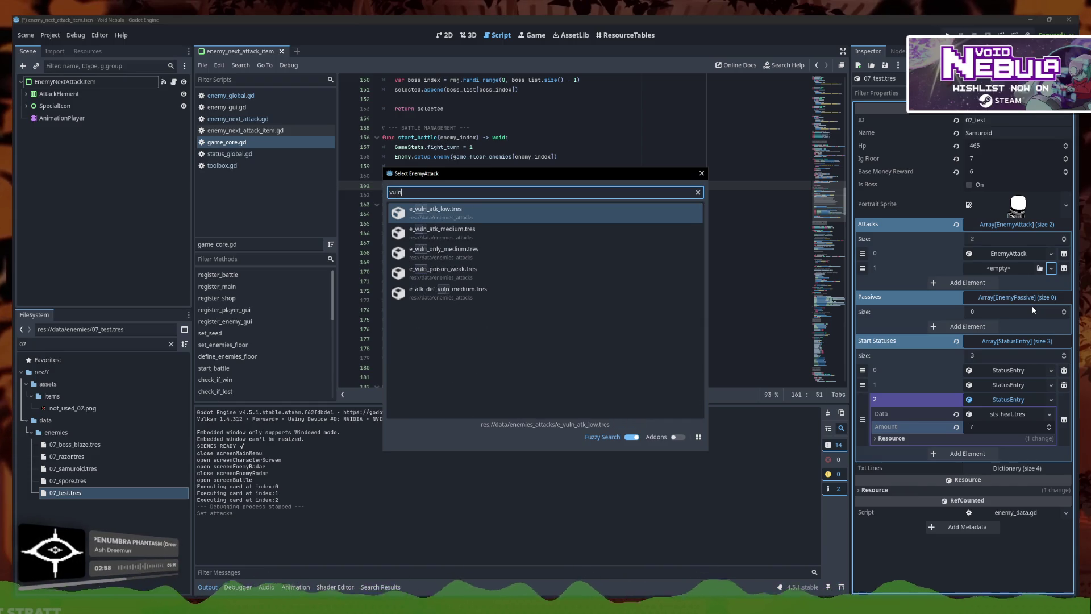
{"action": "left_click", "coordinate": [571, 294]}
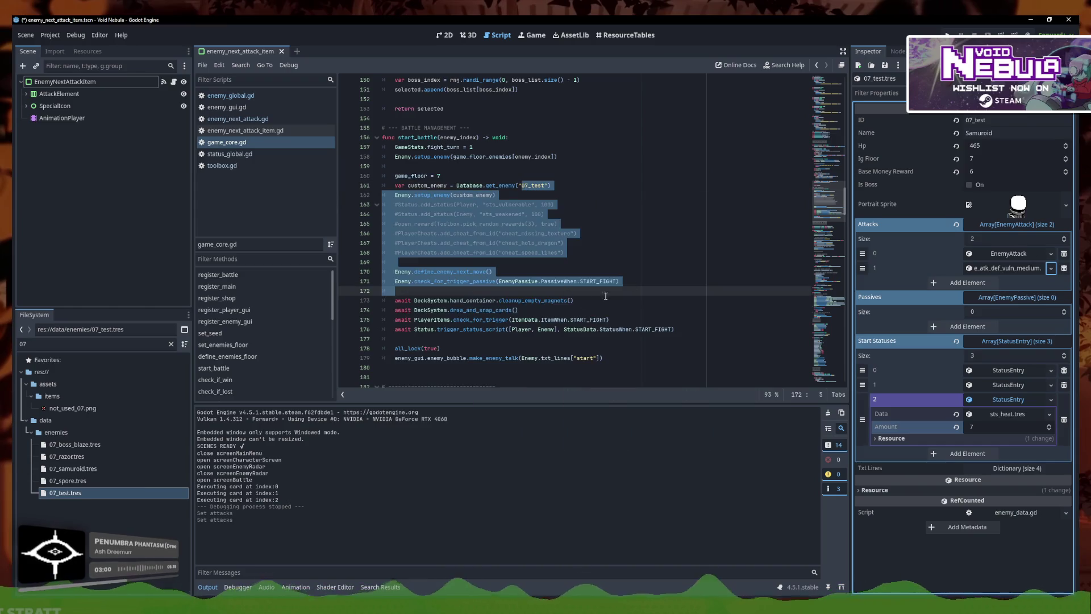
{"action": "left_click", "coordinate": [708, 260]}
{"action": "key", "text": "ctrl+s"}
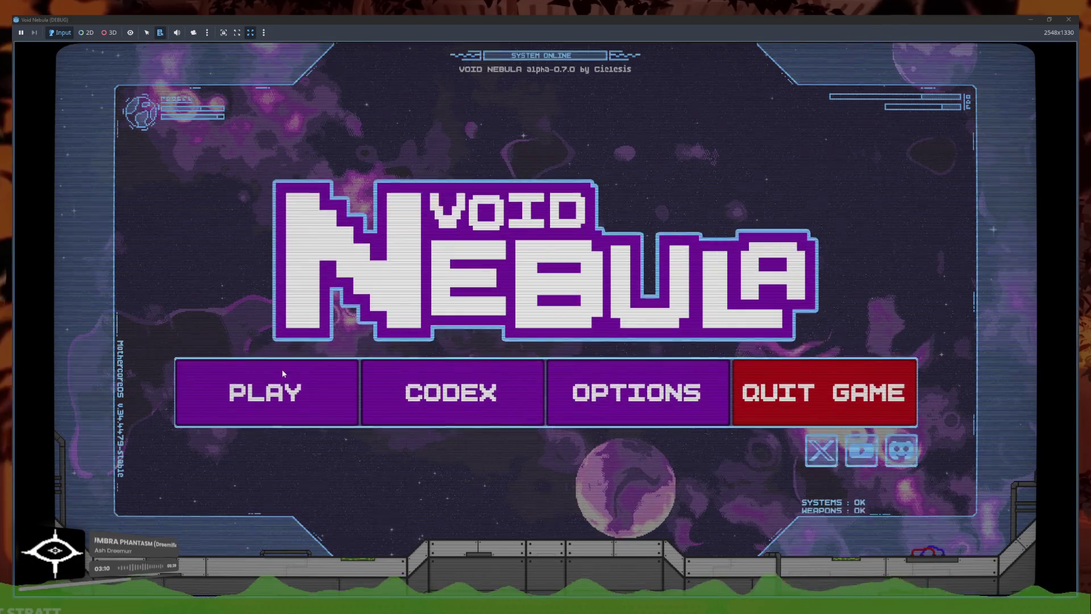
- Start a Faceless run, enter the Samuroid battle, and inspect its 17 defense, 2 vulnerable, 35 attack move
{"action": "left_click", "coordinate": [281, 369]}
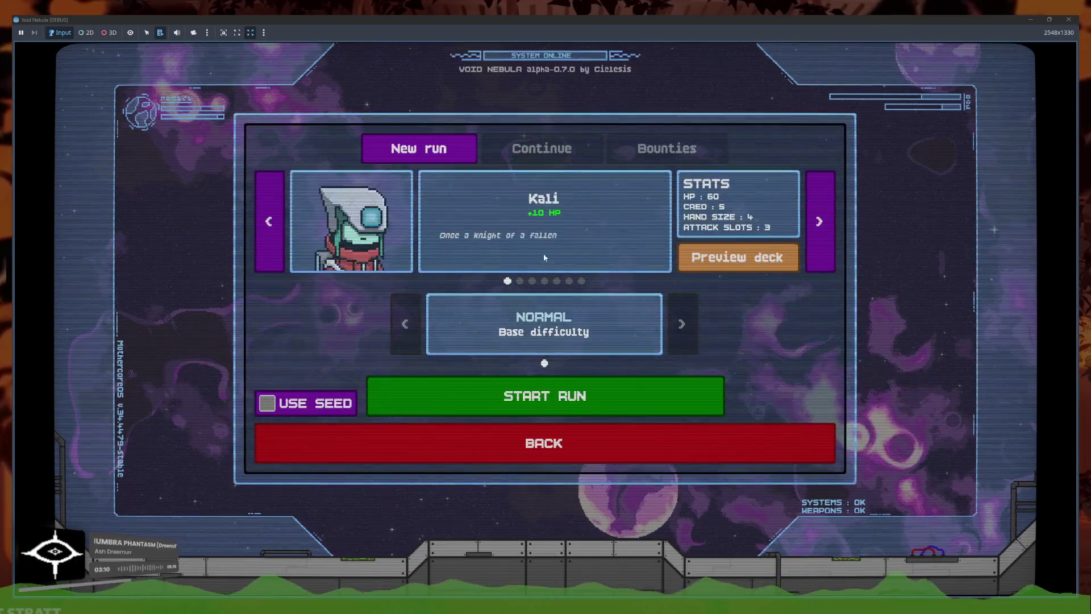
{"action": "left_click", "coordinate": [582, 281]}
{"action": "left_click", "coordinate": [587, 402]}
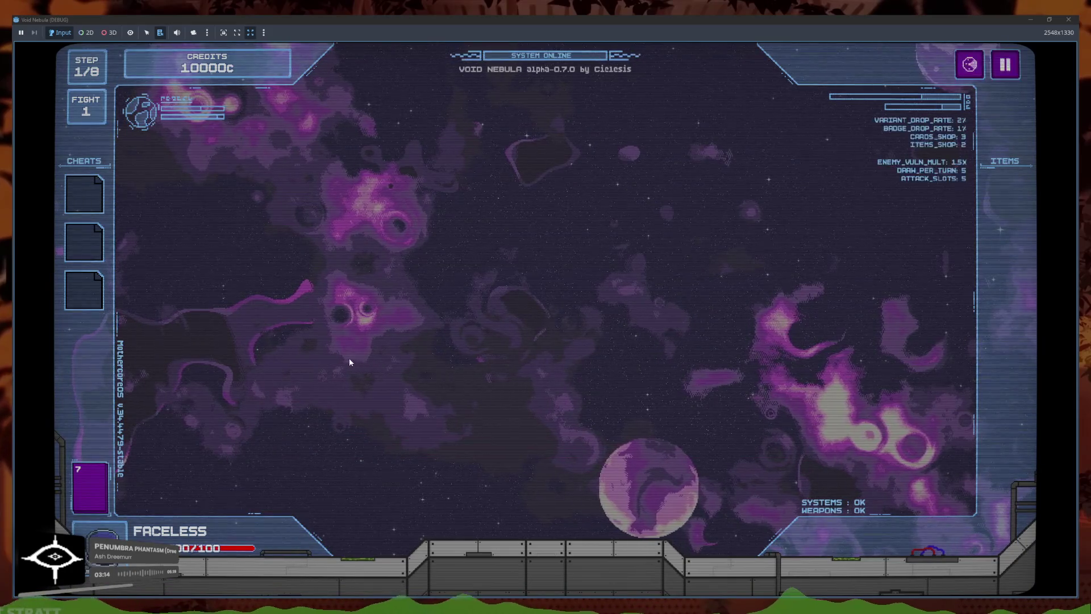
{"action": "left_click", "coordinate": [572, 425]}
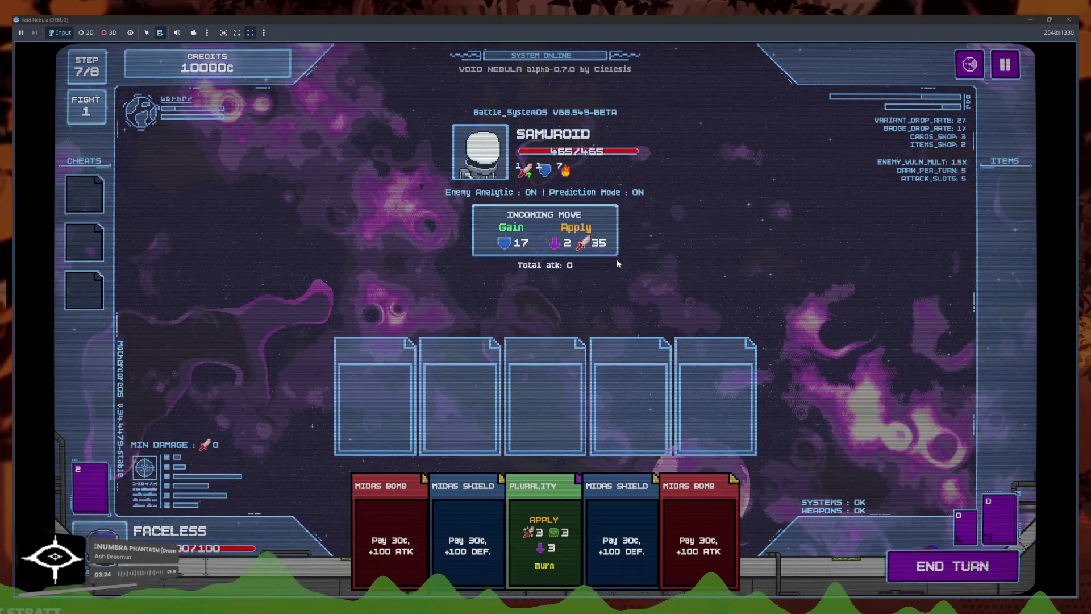
{"action": "mouse_move", "coordinate": [601, 243]}
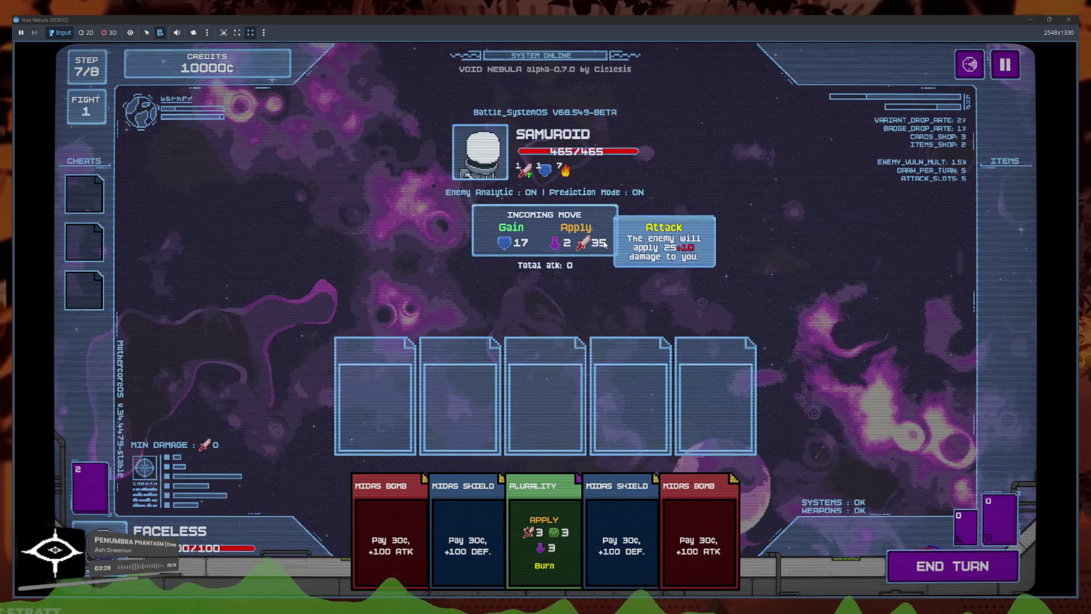
{"action": "mouse_move", "coordinate": [526, 169]}
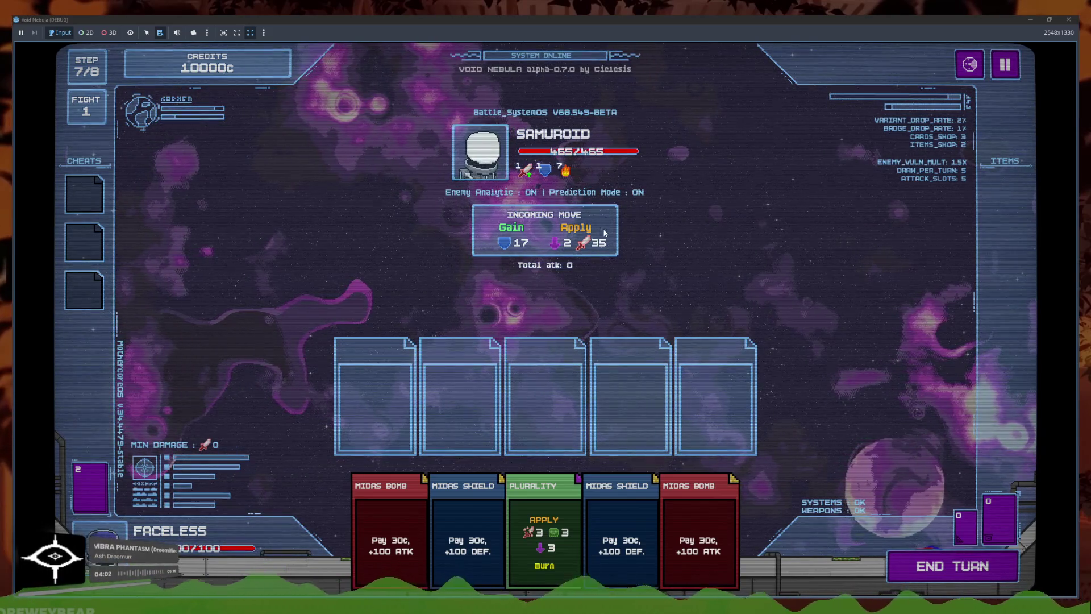
- Try Midas Shield and Plurality in the attack slots, return them to the hand, then close the game
{"action": "mouse_move", "coordinate": [605, 246]}
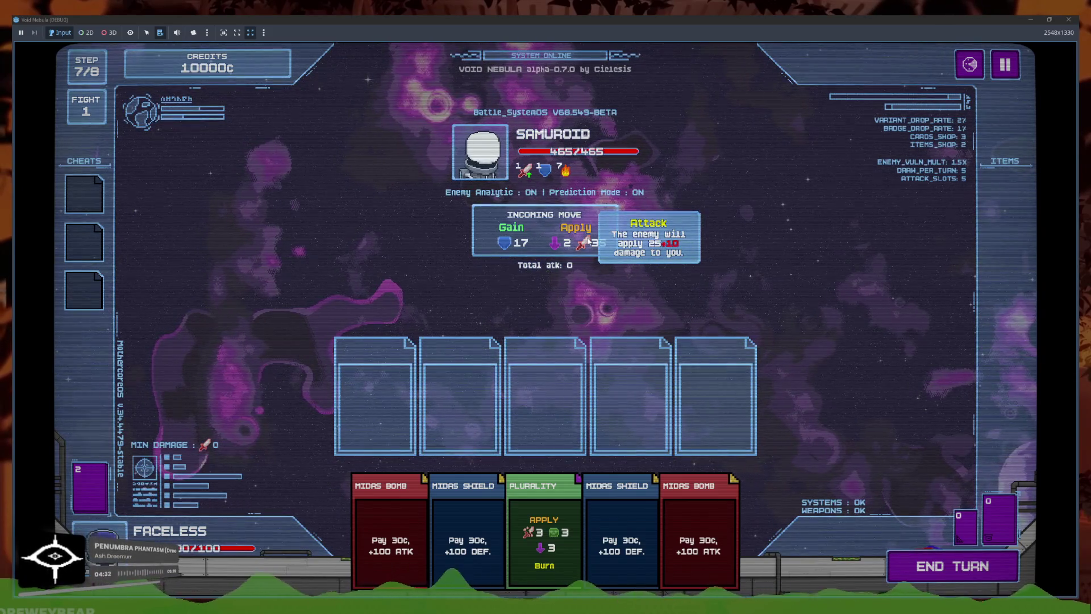
{"action": "mouse_move", "coordinate": [559, 248]}
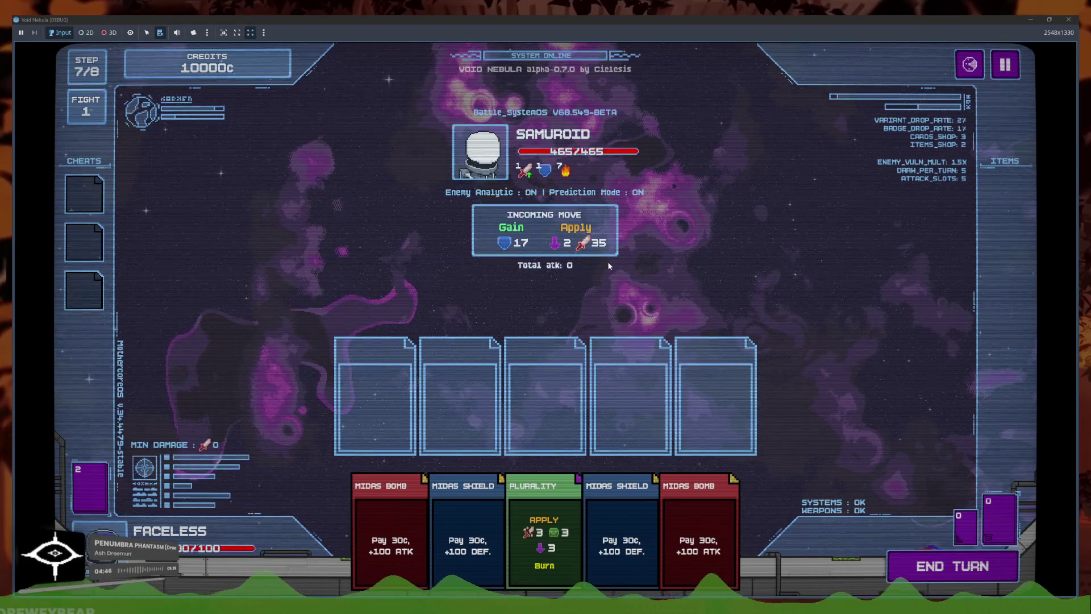
{"action": "left_click", "coordinate": [639, 506]}
{"action": "left_click", "coordinate": [565, 514]}
{"action": "left_click", "coordinate": [476, 424]}
{"action": "left_click", "coordinate": [500, 511]}
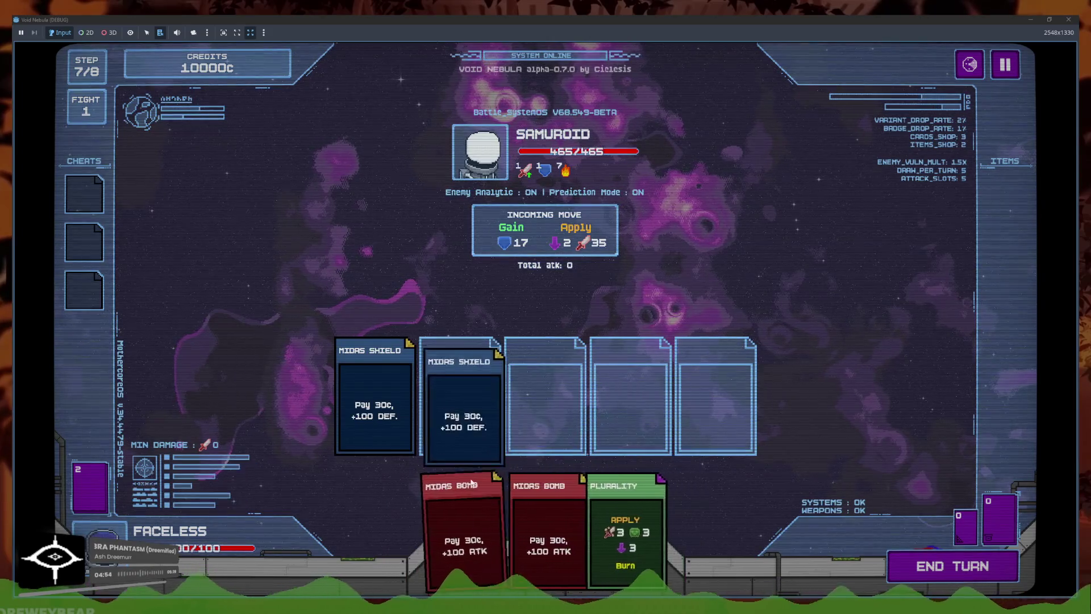
{"action": "left_click", "coordinate": [455, 391]}
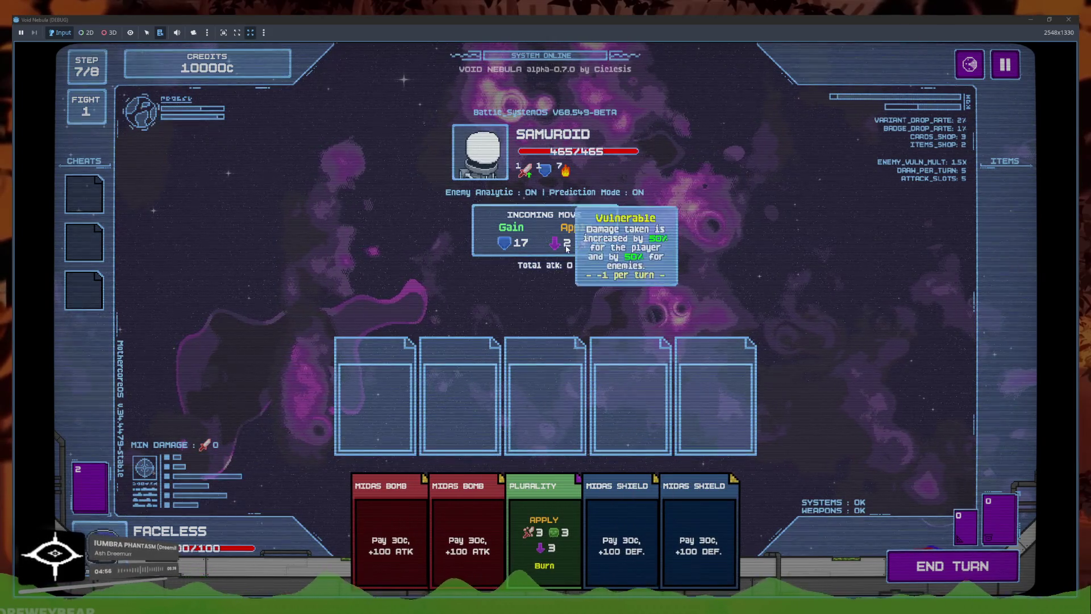
{"action": "left_click", "coordinate": [1032, 19]}
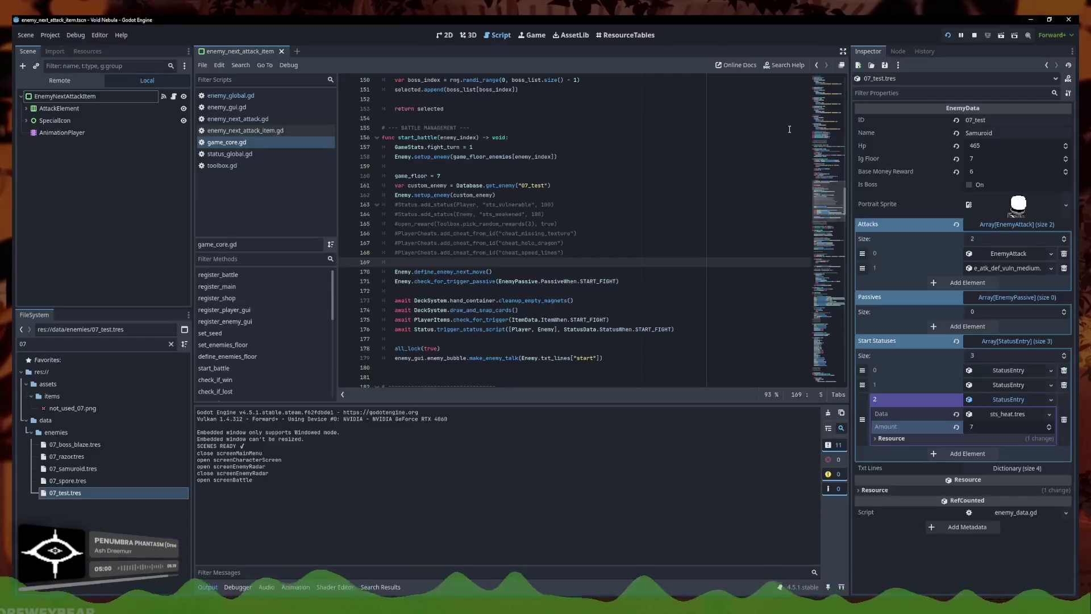
- Open enemy_global.gd and inspect execute_enemy_attack's status-applying and heal animation lines
{"action": "scroll", "coordinate": [468, 242], "scroll_direction": "up", "scroll_amount": 5}
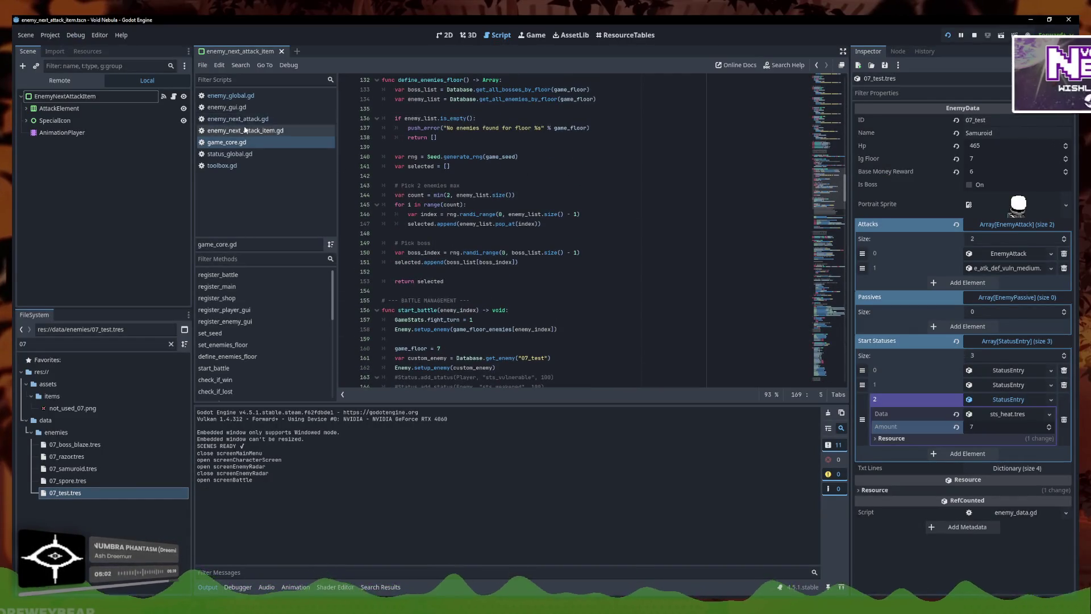
{"action": "left_click", "coordinate": [230, 95]}
{"action": "left_click", "coordinate": [509, 262]}
{"action": "left_click", "coordinate": [511, 291]}
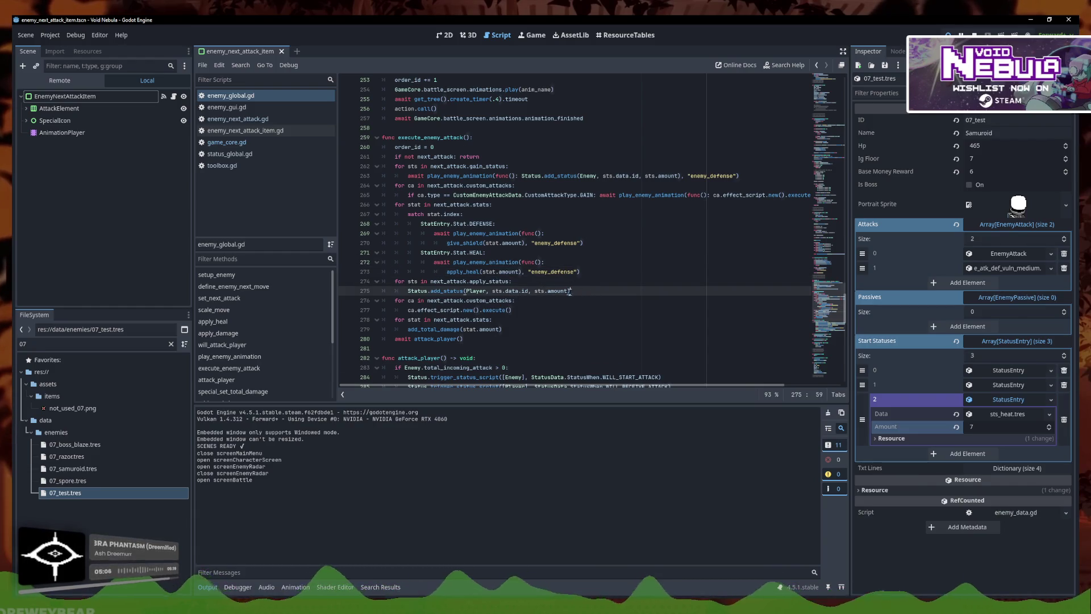
{"action": "key", "text": "Down"}
{"action": "key", "text": "Up"}
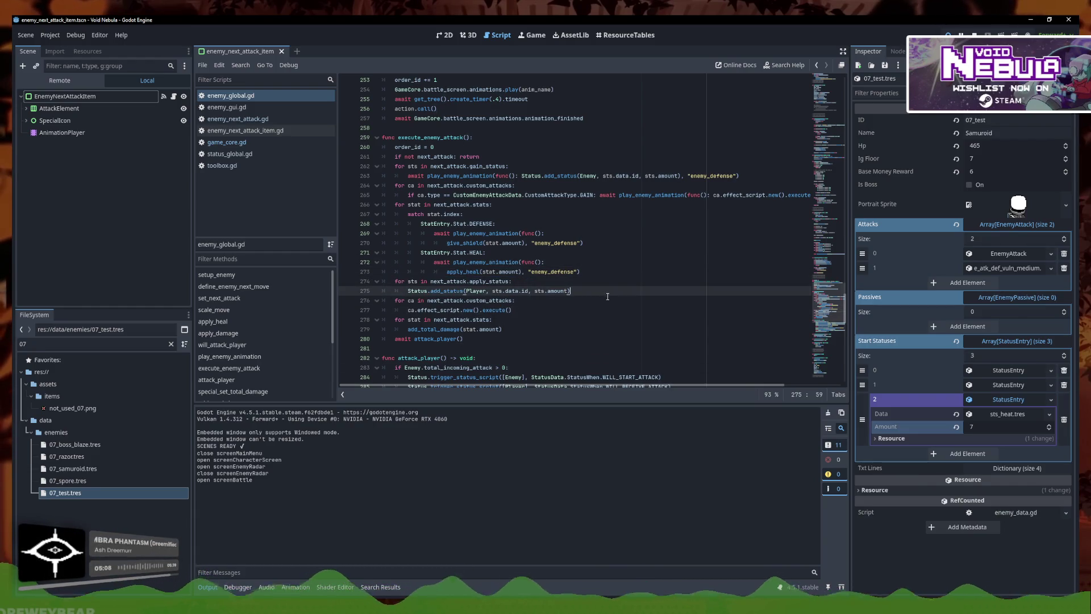
{"action": "left_click", "coordinate": [610, 268]}
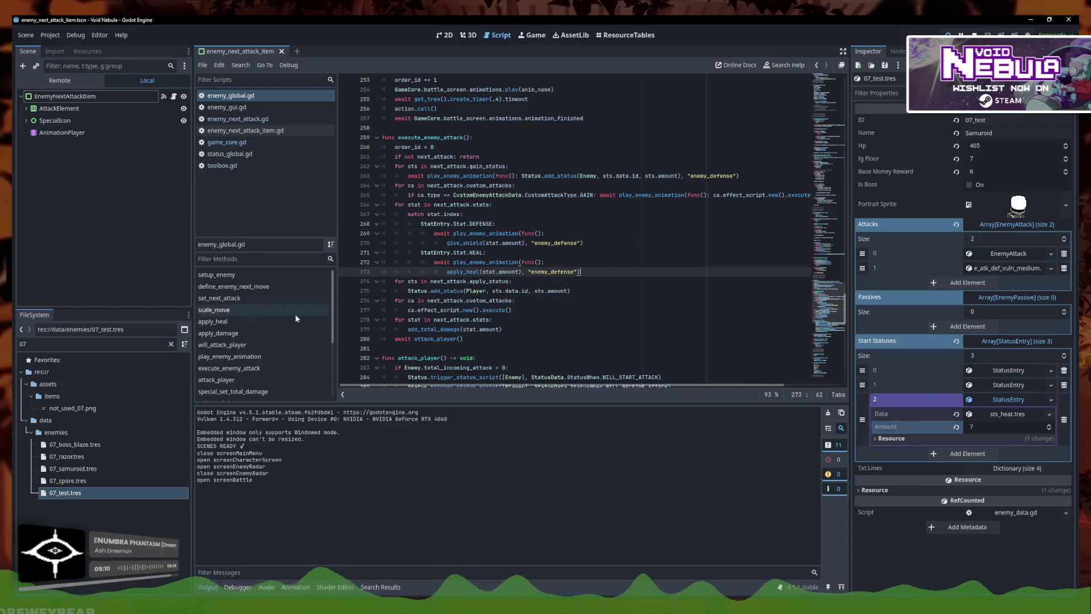
- Filter the FileSystem by 'ecus' to list custom attack files, then return to the game
{"action": "double_click", "coordinate": [84, 346]}
{"action": "type", "text": "ecus_"}
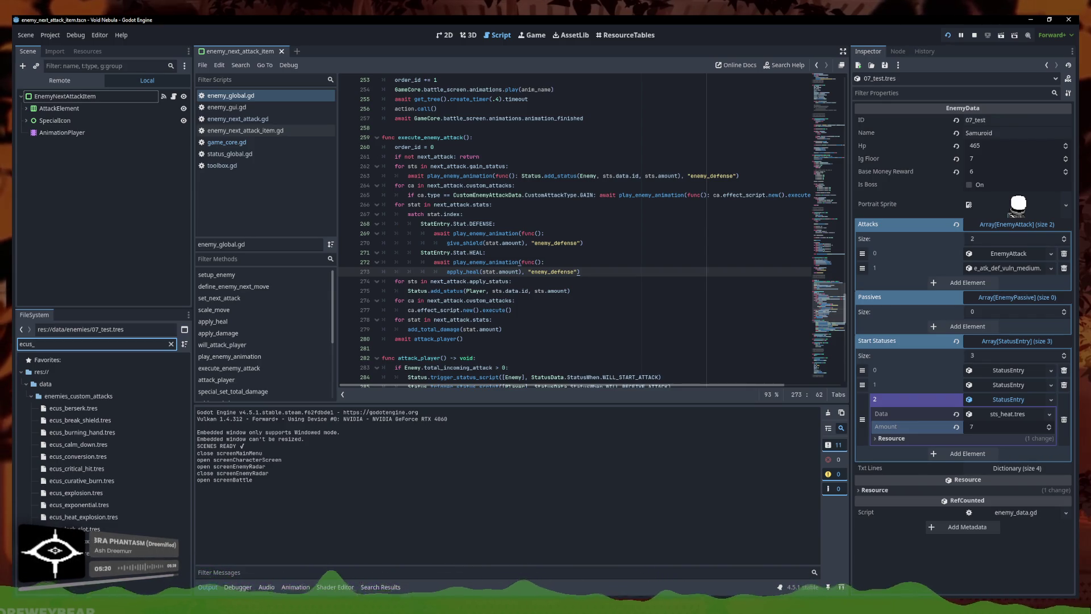
{"action": "key", "text": "alt+Tab"}
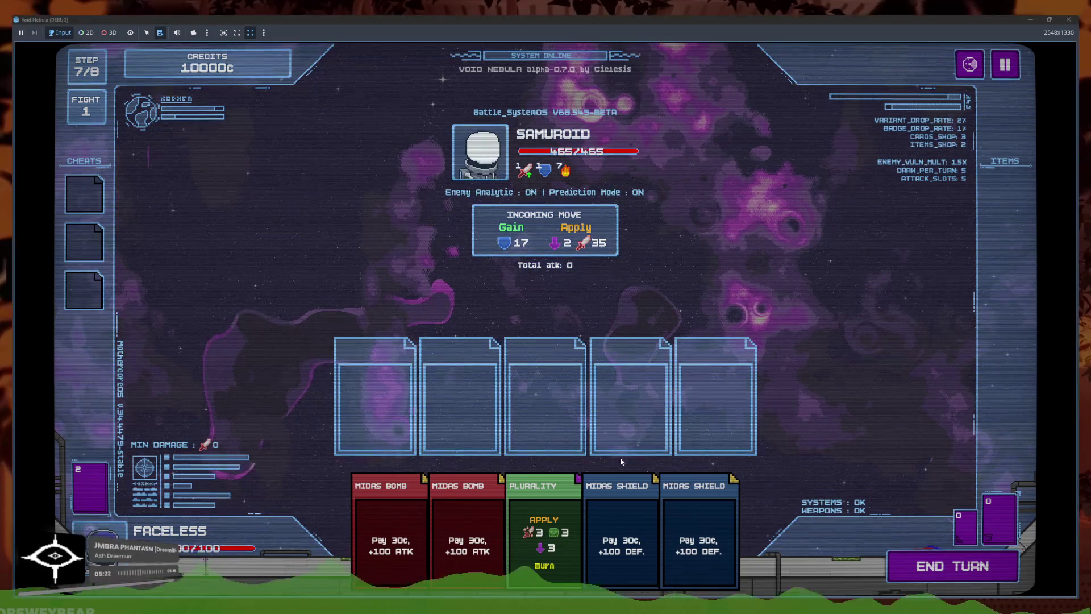
- Play a Midas Shield, end the turn to see Samuroid's move, then stop the run with F8
{"action": "left_click", "coordinate": [659, 529]}
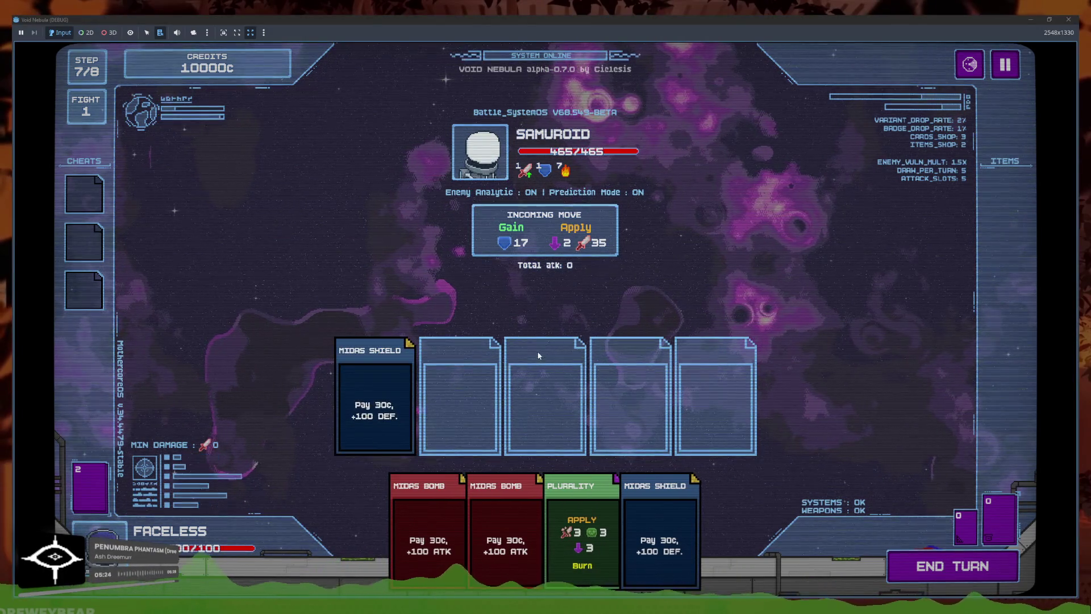
{"action": "left_click", "coordinate": [937, 566]}
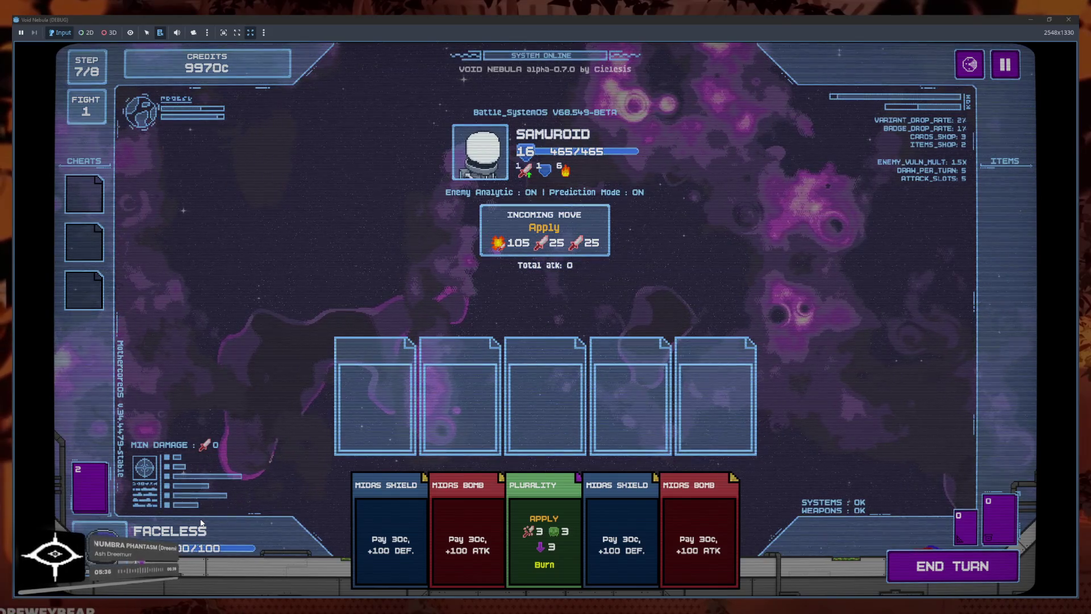
{"action": "key", "text": "F8"}
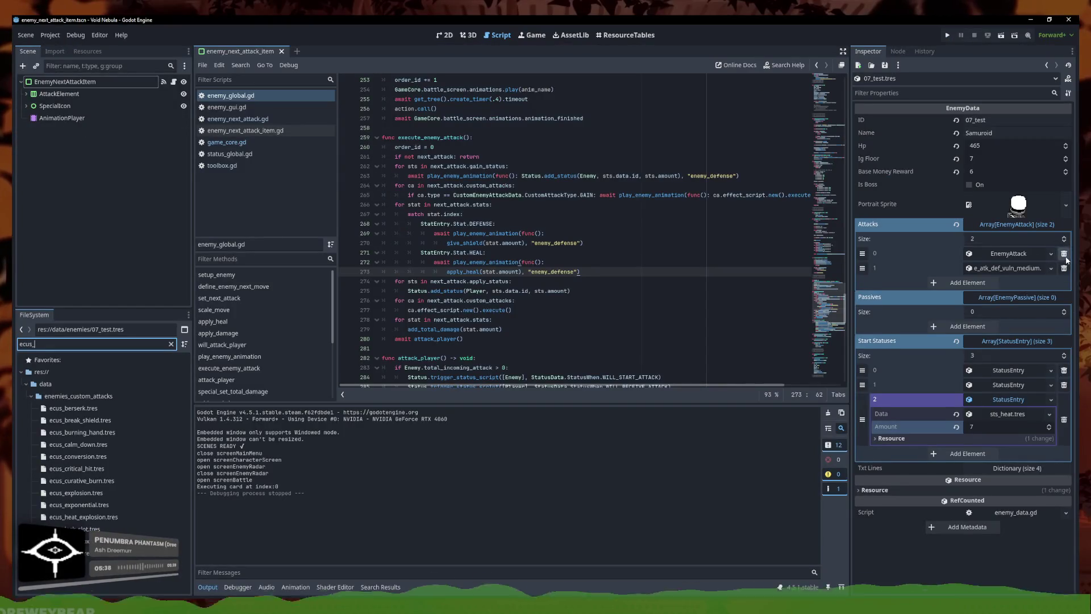
- Relaunch Void Nebula, start a new run as Faceless, then close the game window
{"action": "left_click", "coordinate": [1064, 254]}
{"action": "left_click", "coordinate": [947, 36]}
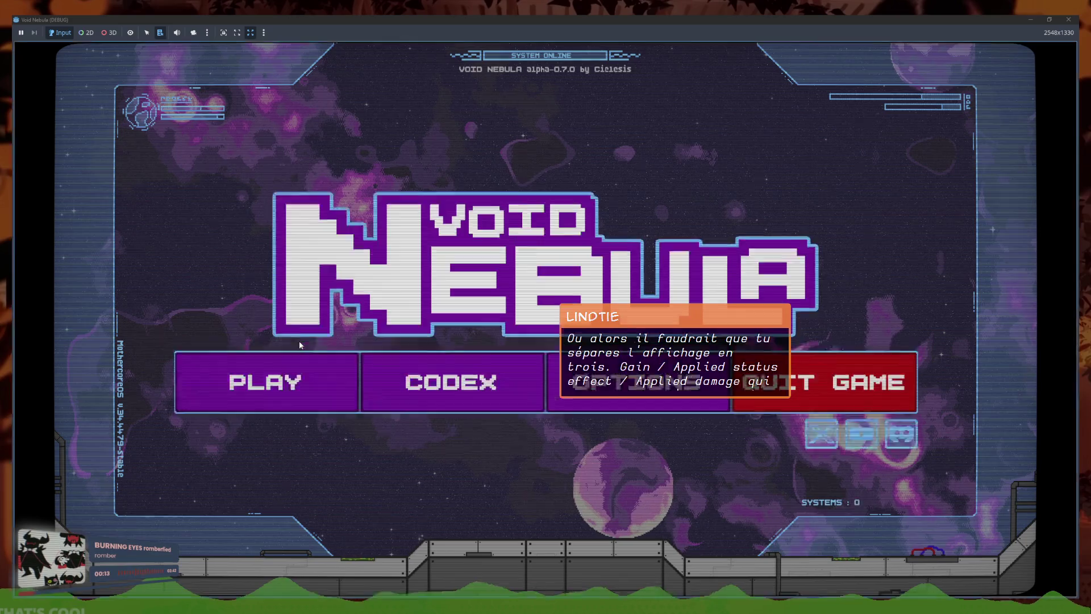
{"action": "left_click", "coordinate": [282, 368]}
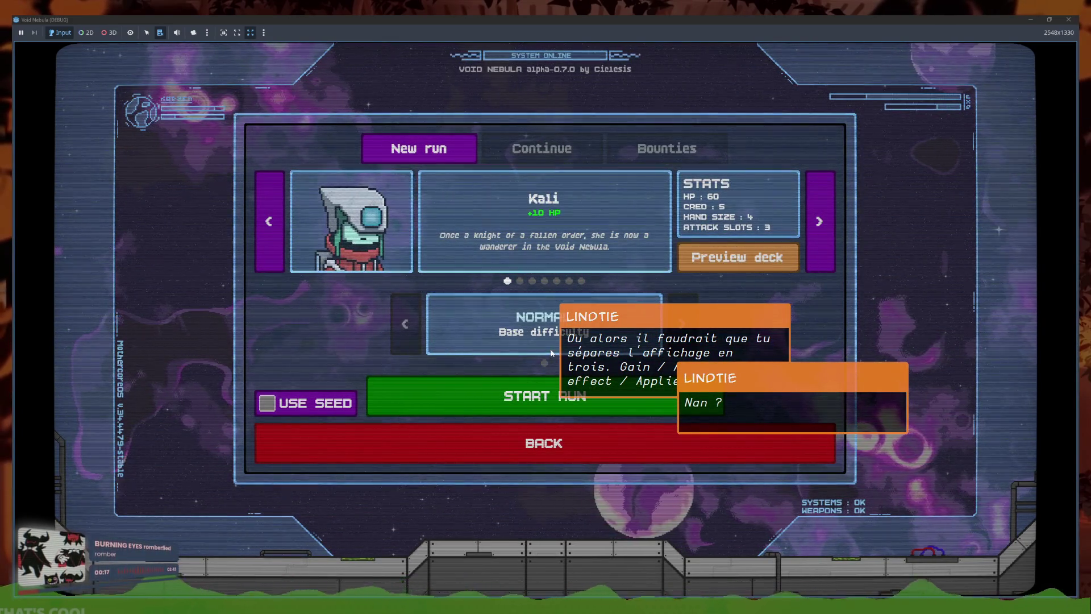
{"action": "left_click", "coordinate": [581, 282]}
{"action": "left_click", "coordinate": [561, 380]}
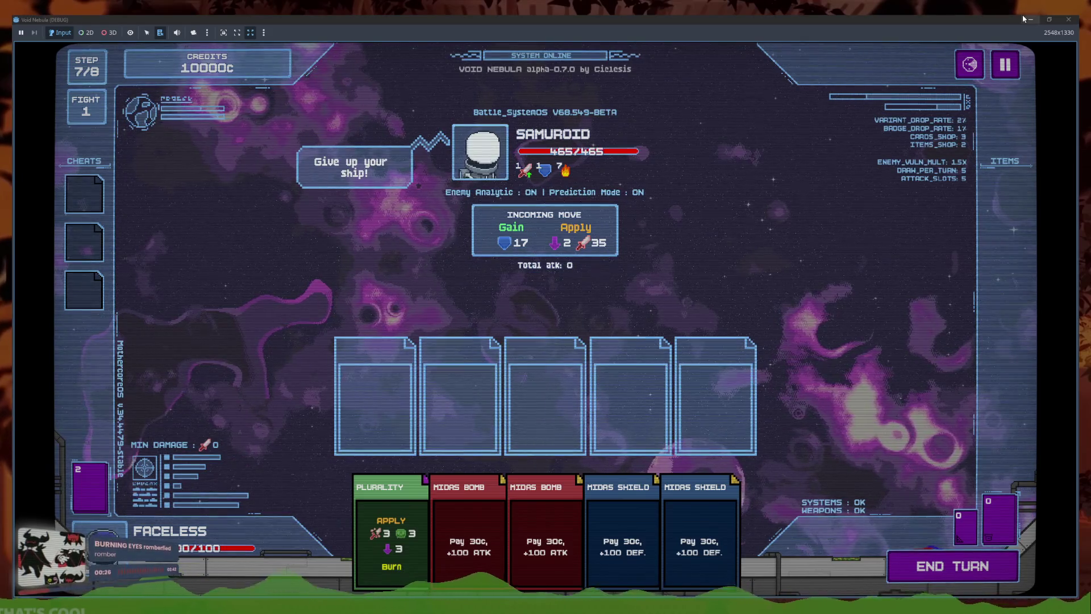
{"action": "left_click", "coordinate": [1076, 19]}
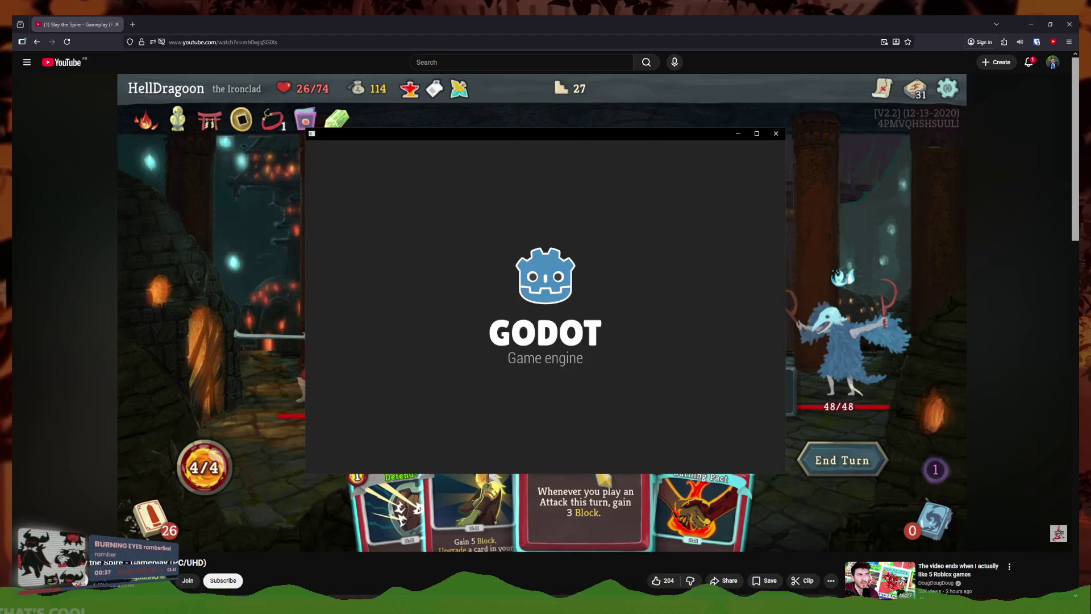
- Open the Void Nebula project from the Project Manager and start a debug run
{"action": "double_click", "coordinate": [523, 201]}
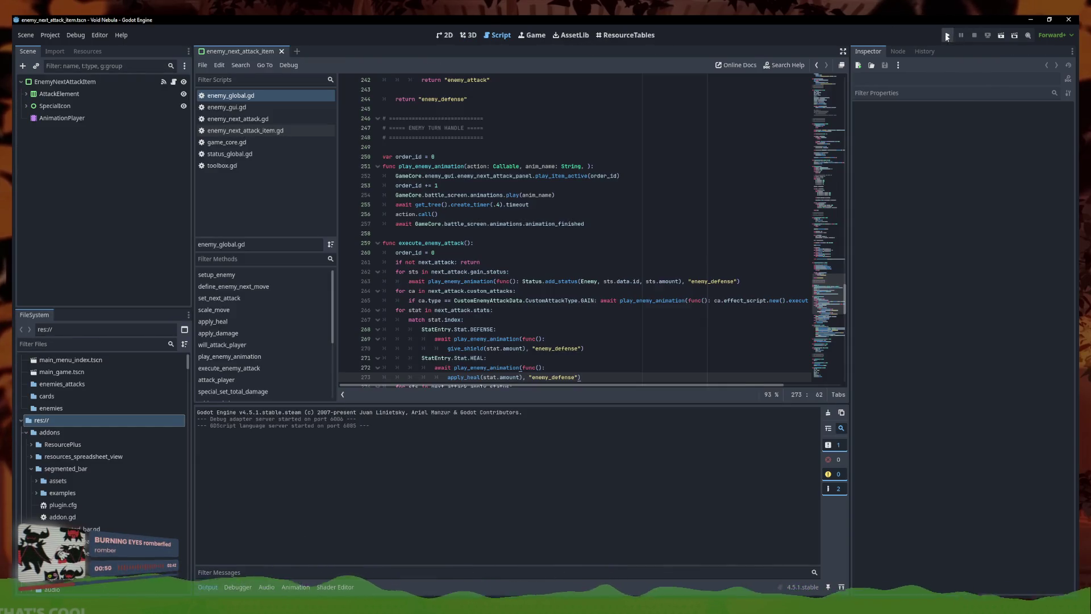
{"action": "left_click", "coordinate": [947, 34]}
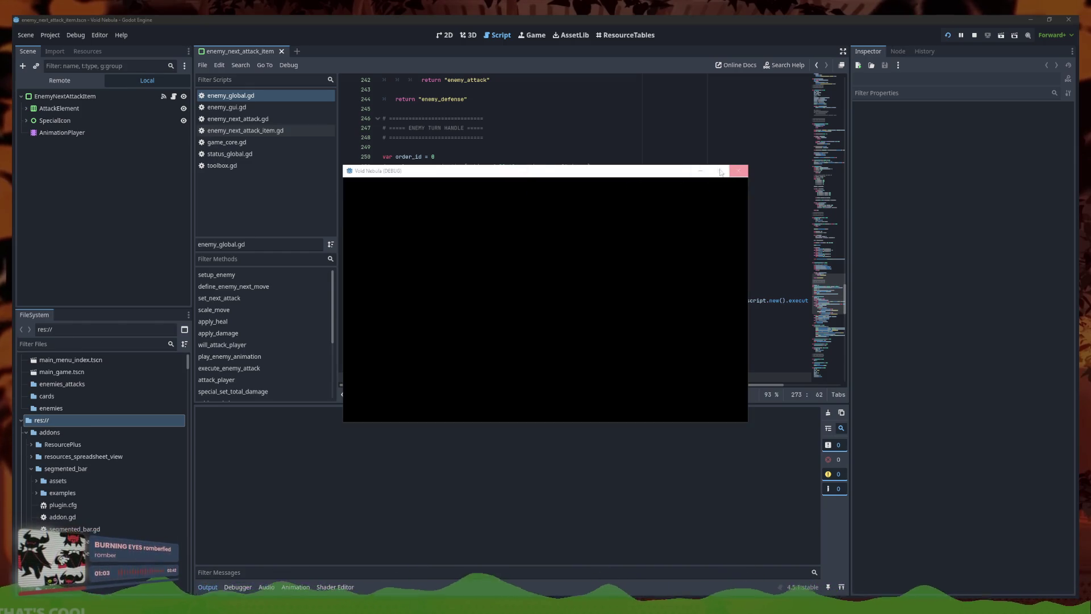
- Maximize the game and start a new run as Faceless
{"action": "left_click", "coordinate": [426, 320]}
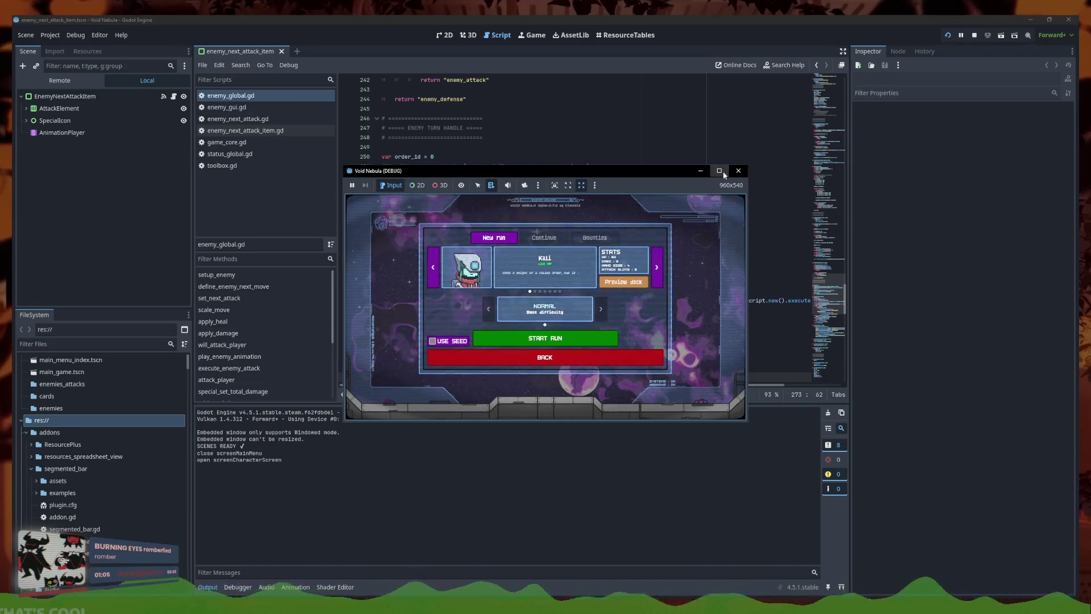
{"action": "left_click", "coordinate": [719, 170]}
{"action": "left_click", "coordinate": [269, 219]}
{"action": "left_click", "coordinate": [597, 384]}
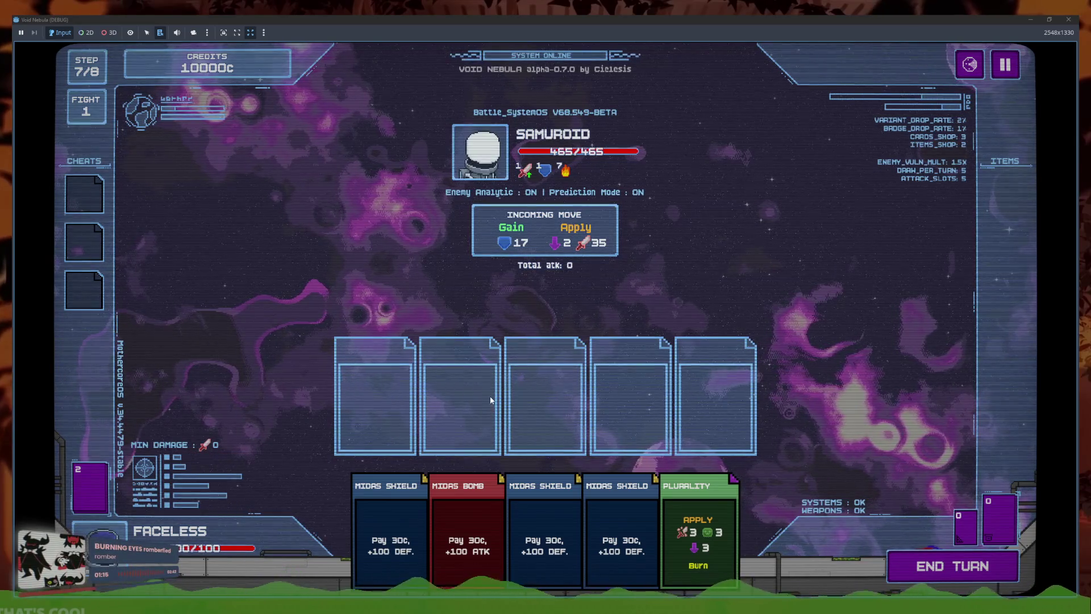
- Play three Midas Shields, end the turn against Samuroid, then close the game
{"action": "left_click", "coordinate": [390, 534]}
{"action": "left_click", "coordinate": [432, 534]}
{"action": "left_click", "coordinate": [455, 516]}
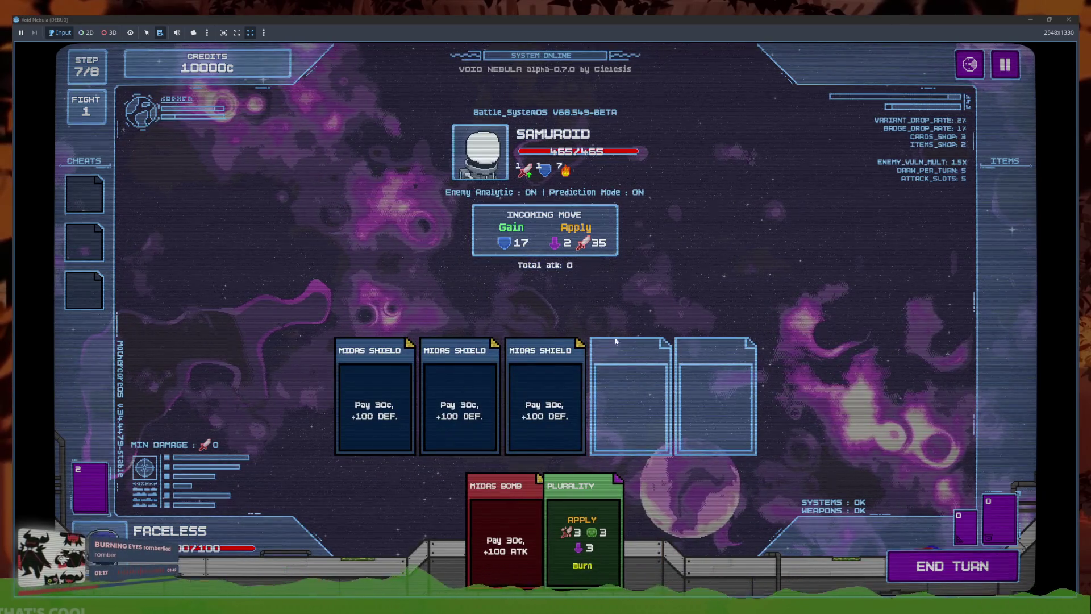
{"action": "left_click", "coordinate": [950, 560]}
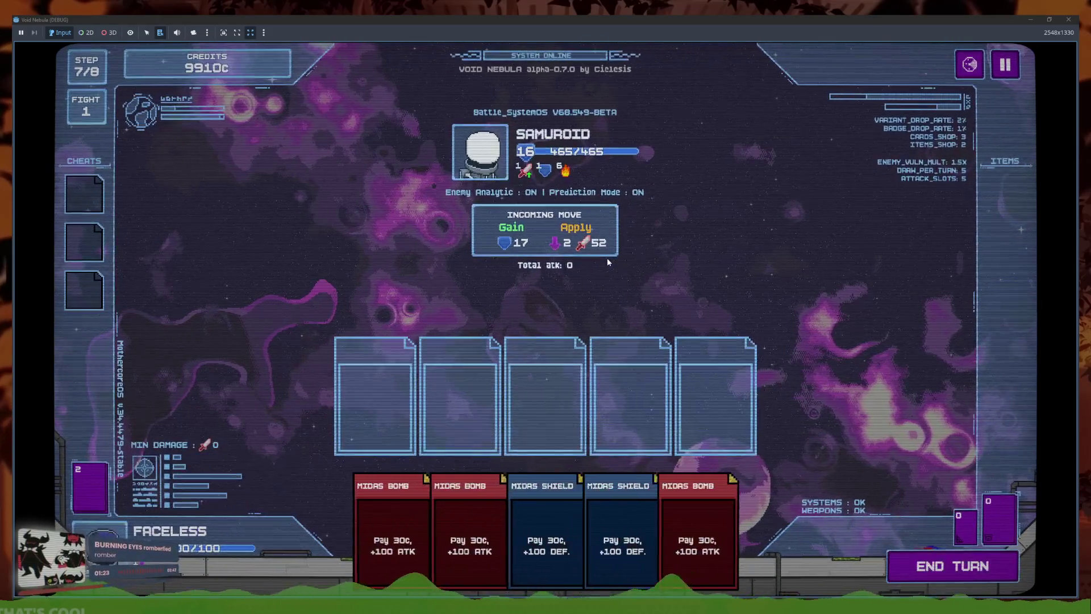
{"action": "left_click", "coordinate": [1030, 20]}
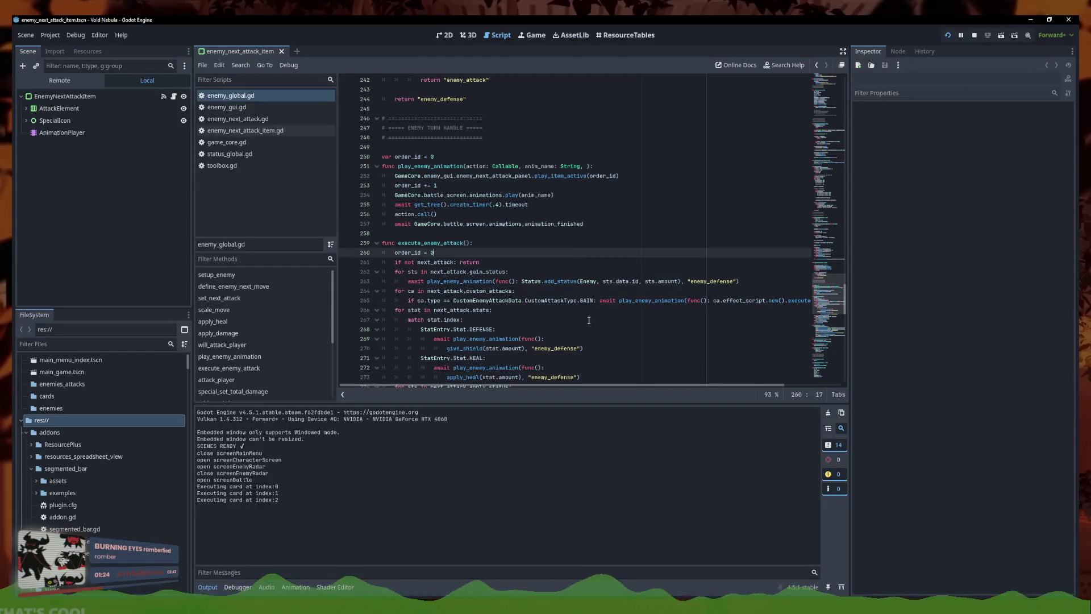
- Copy the heal animation await block from lines 272–273 below the status-applying line
{"action": "left_click", "coordinate": [606, 354]}
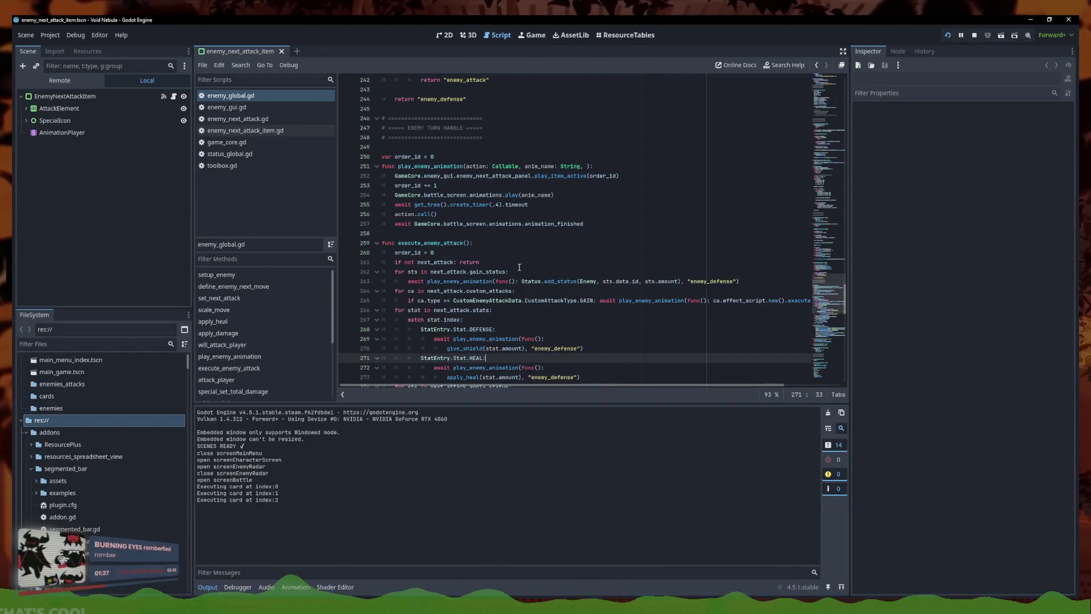
{"action": "scroll", "coordinate": [521, 271], "scroll_direction": "down", "scroll_amount": 4}
{"action": "left_click", "coordinate": [572, 280]}
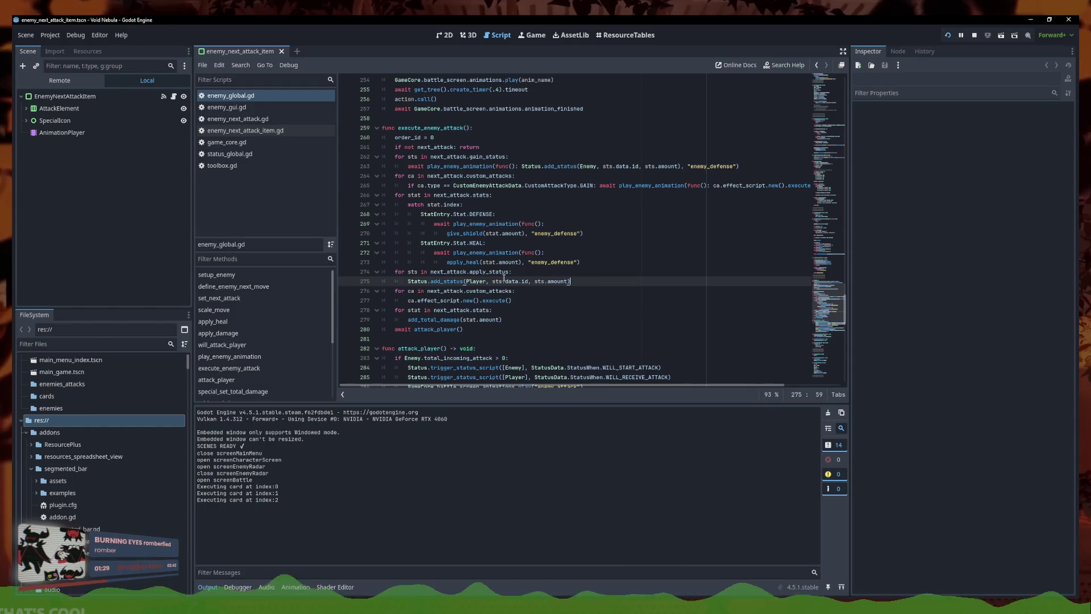
{"action": "left_click_drag", "start_coordinate": [596, 262], "coordinate": [396, 254]}
{"action": "left_click", "coordinate": [588, 277]}
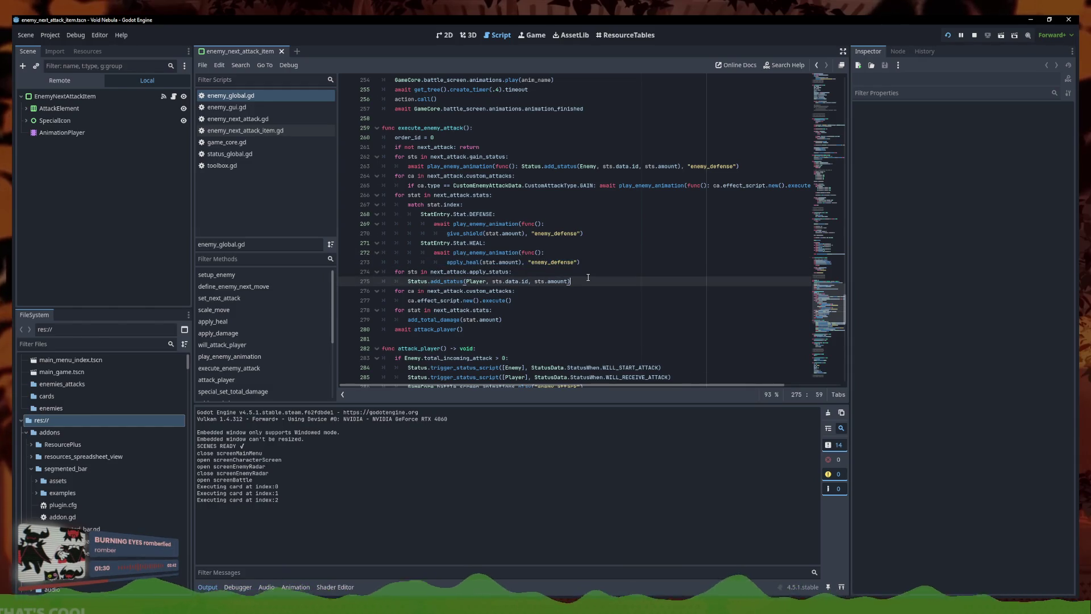
{"action": "key", "text": "Up"}
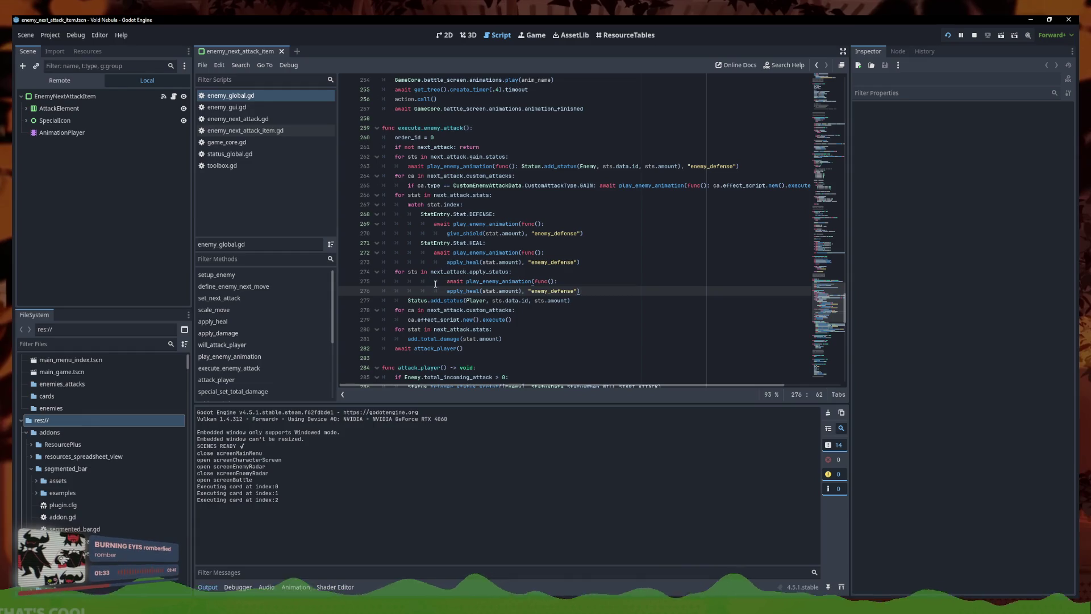
{"action": "left_click", "coordinate": [446, 281]}
{"action": "key", "text": "BackSpace"}
- Move the Status.add_status call into play_enemy_animation with the 'enemy_attack' animation
{"action": "mouse_move", "coordinate": [408, 301]}
{"action": "left_mouse_down"}
{"action": "mouse_move", "coordinate": [476, 303]}
{"action": "mouse_move", "coordinate": [470, 293]}
{"action": "left_mouse_up"}
{"action": "type", "text": "Status.add_status(Player, sts.data.id, sts.amount)"}
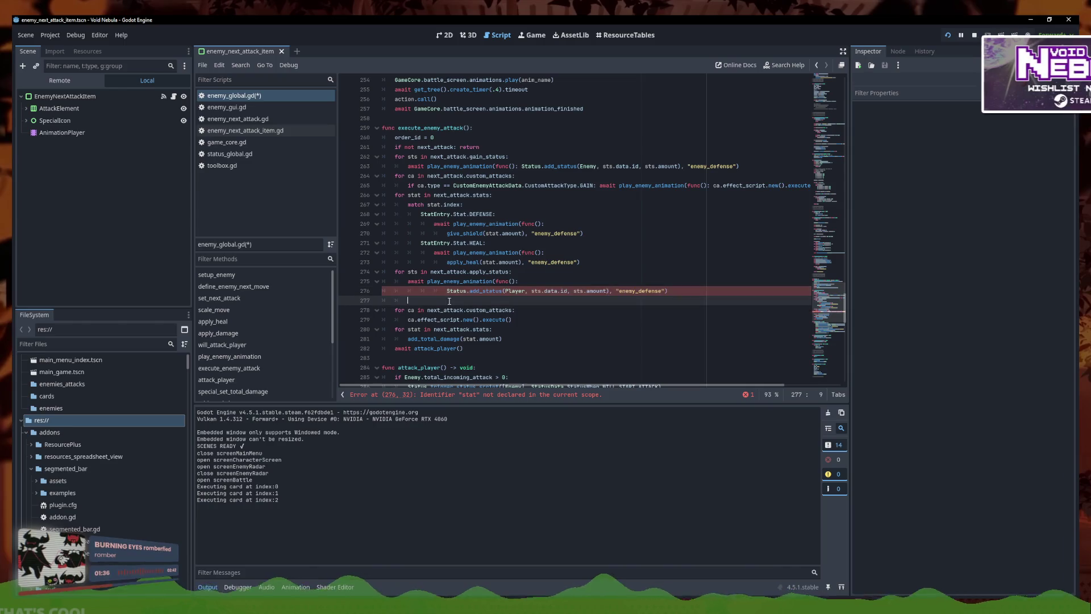
{"action": "key", "text": "End"}
{"action": "key", "text": "Delete"}
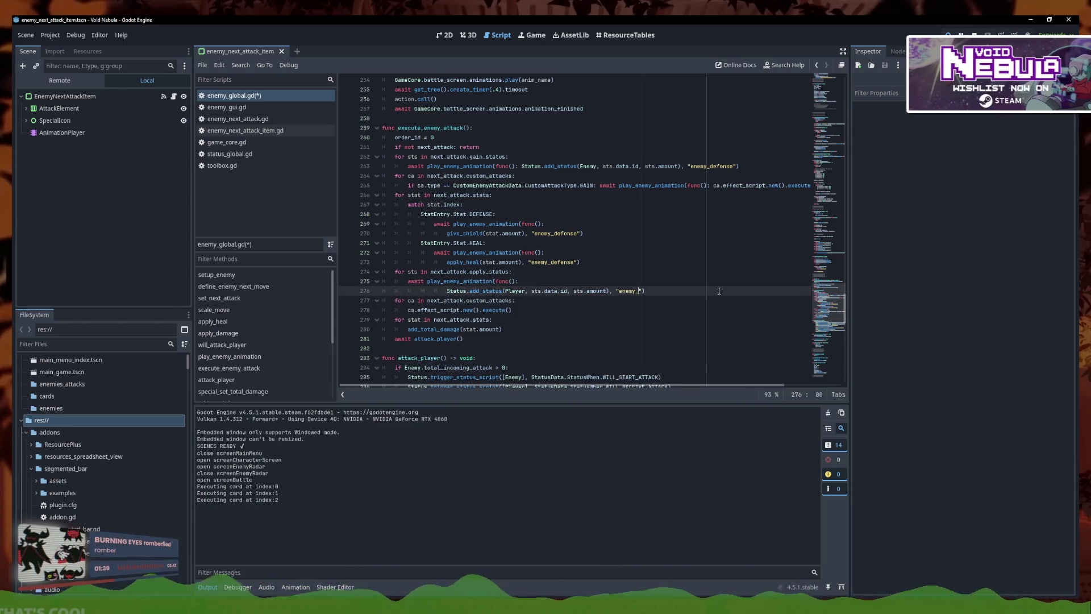
{"action": "type", "text": "ck"}
{"action": "left_click", "coordinate": [565, 280]}
- Save, outdent the add_status line one level, and launch the game with F5
{"action": "key", "text": "ctrl+s"}
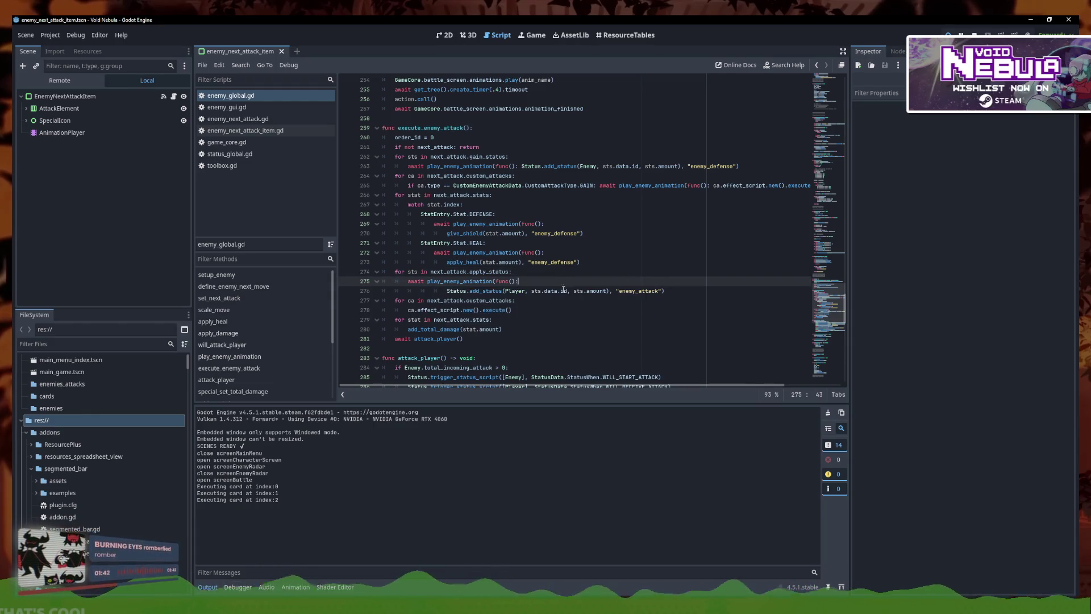
{"action": "left_click", "coordinate": [564, 288]}
{"action": "key", "text": "Home"}
{"action": "key", "text": "BackSpace"}
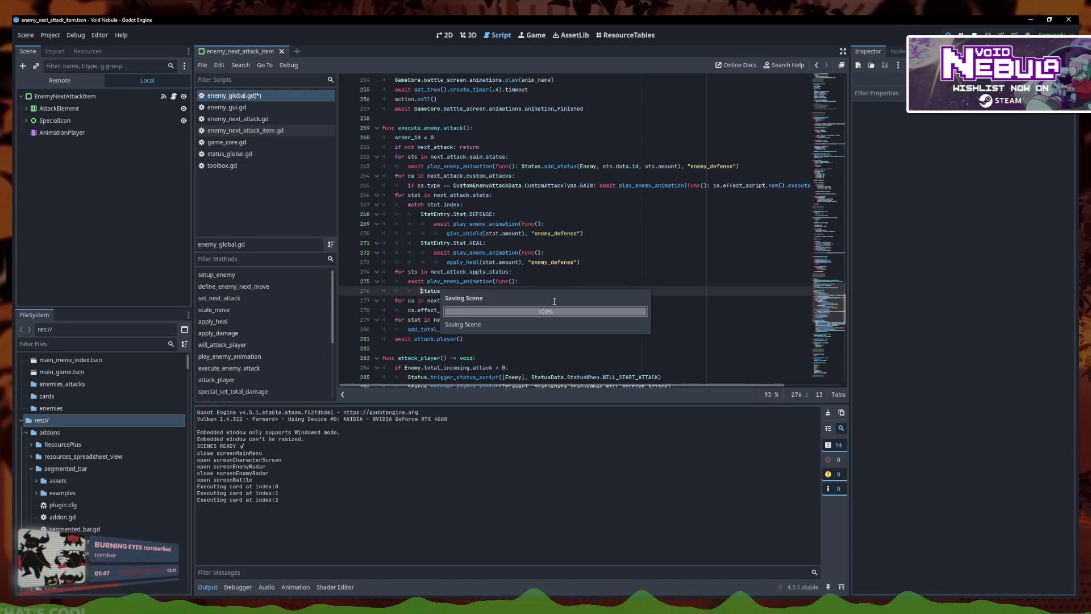
{"action": "key", "text": "F5"}
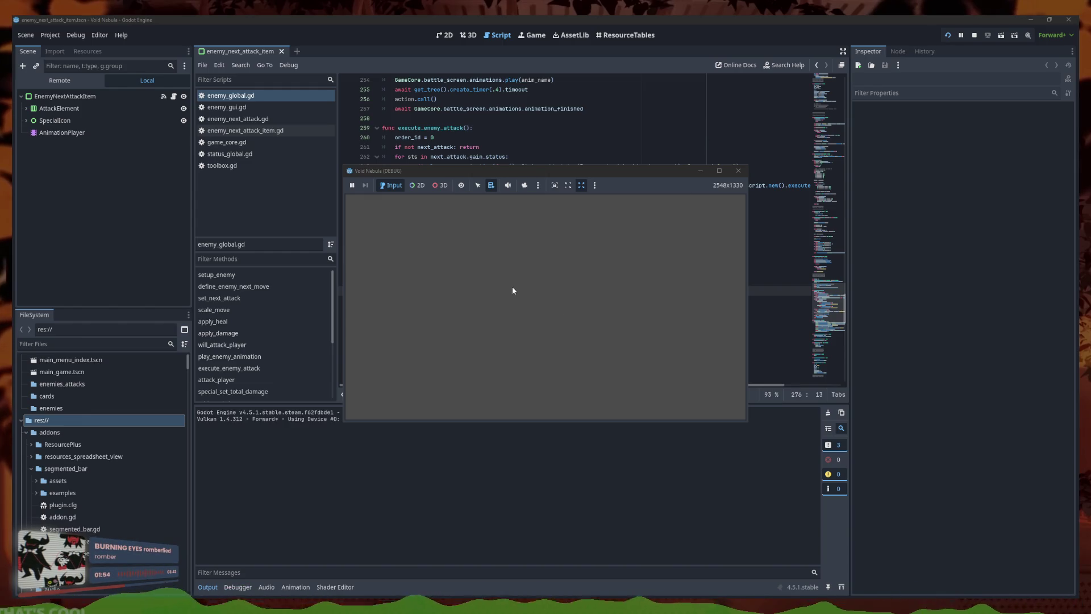
- Start a new run with a different character and pick an enemy for the Samuroid battle
{"action": "left_click", "coordinate": [432, 336]}
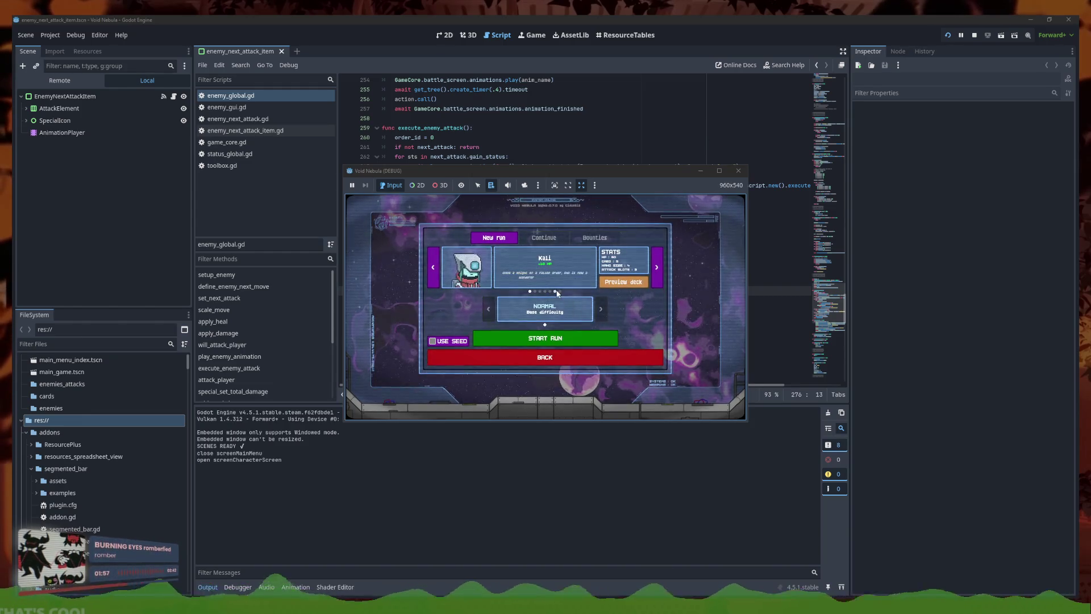
{"action": "left_click", "coordinate": [555, 291]}
{"action": "left_click", "coordinate": [545, 338]}
{"action": "left_click", "coordinate": [719, 170]}
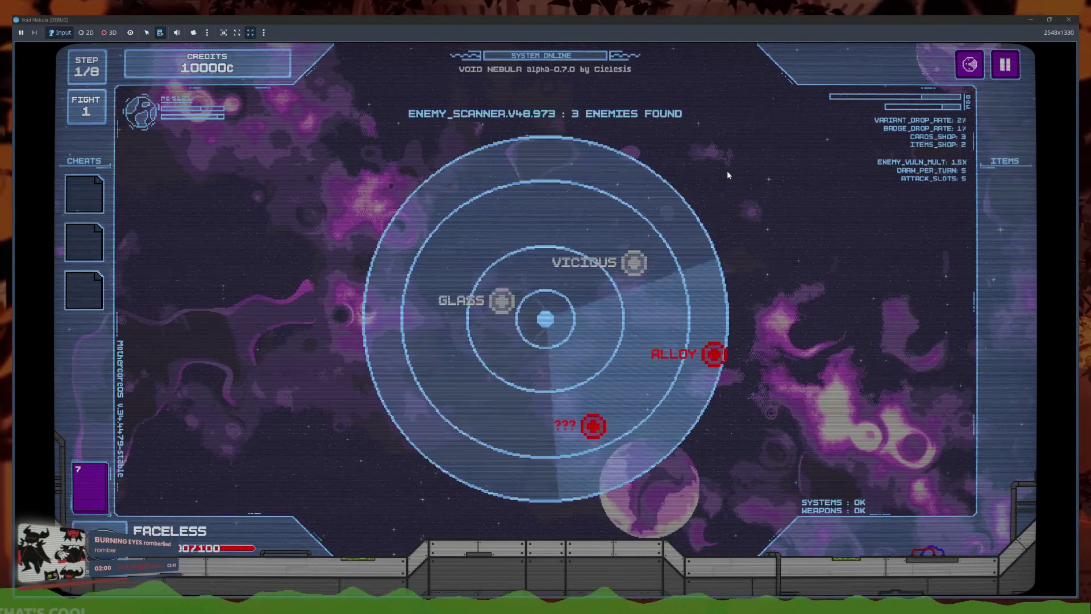
{"action": "left_click", "coordinate": [710, 353]}
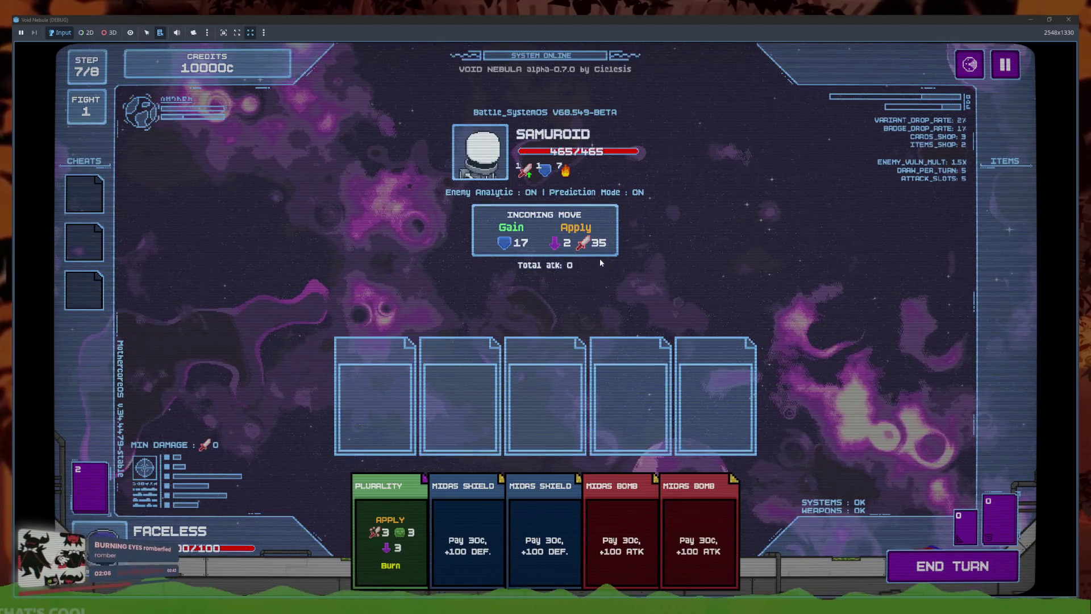
- Play two Midas Shields, end the turn to see Samuroid's attack, then quit to Main Menu
{"action": "left_click", "coordinate": [536, 520]}
{"action": "left_click", "coordinate": [467, 529]}
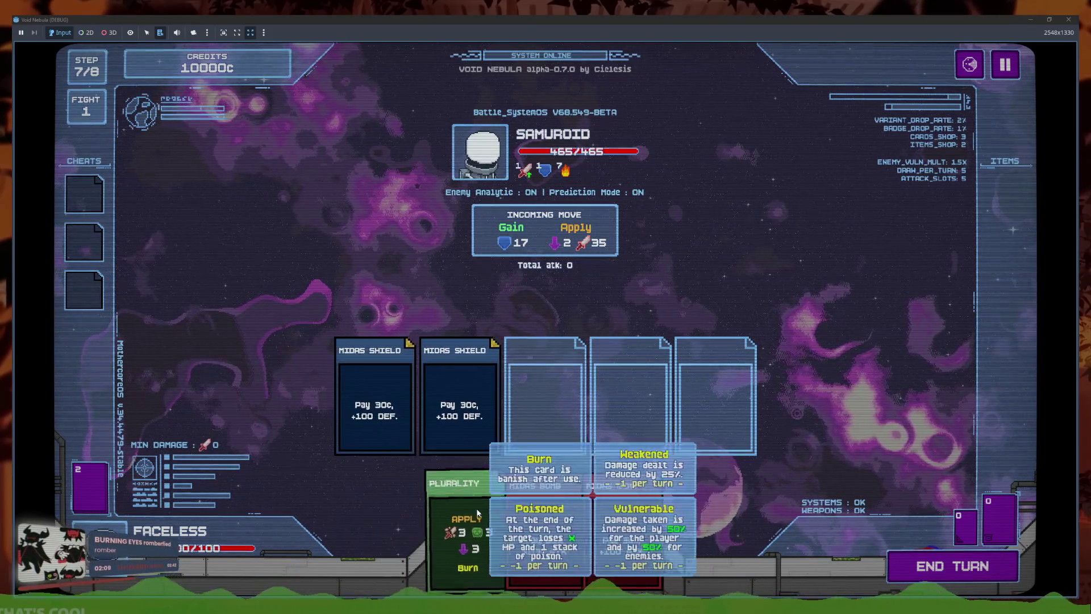
{"action": "left_click", "coordinate": [932, 576]}
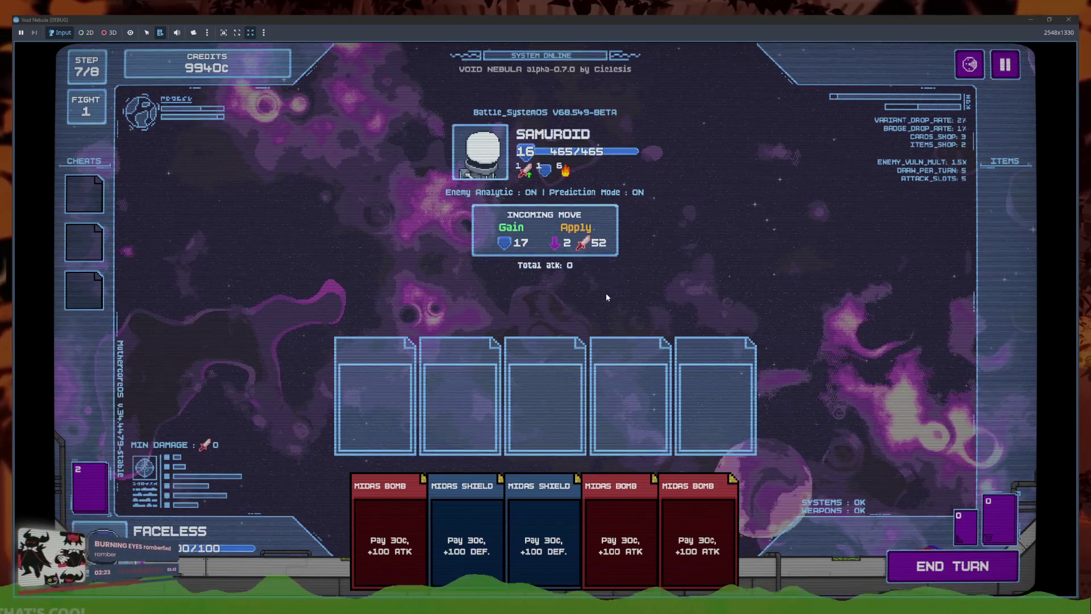
{"action": "left_click", "coordinate": [1011, 68]}
{"action": "left_click", "coordinate": [591, 364]}
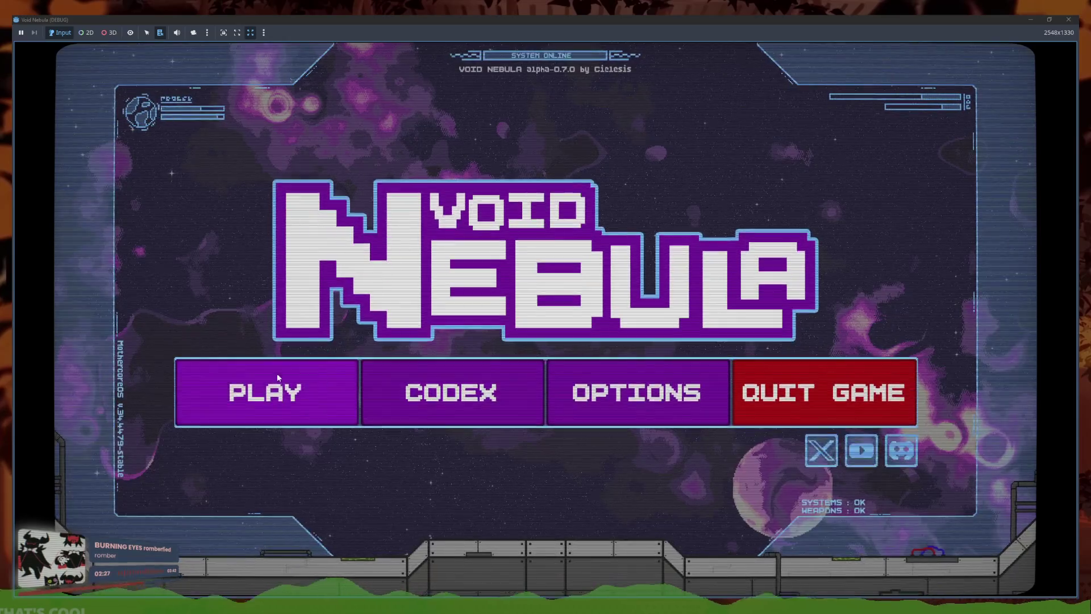
- Start a new run, resolve the sudden attack event, and begin the battle against GLASS
{"action": "left_click", "coordinate": [290, 375]}
{"action": "left_click", "coordinate": [596, 387]}
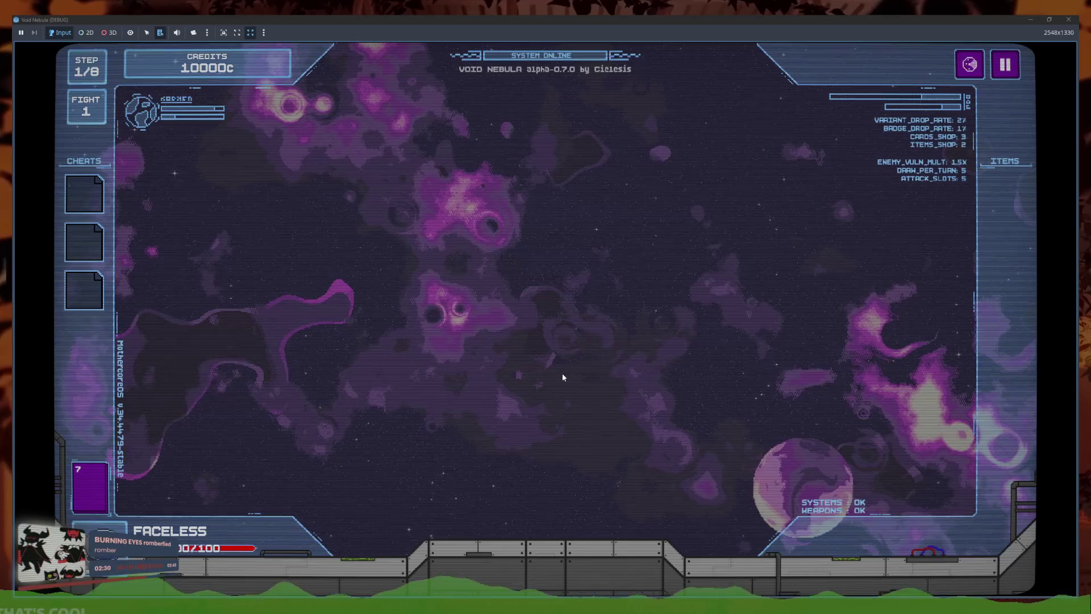
{"action": "left_click", "coordinate": [663, 414]}
{"action": "left_click", "coordinate": [642, 420]}
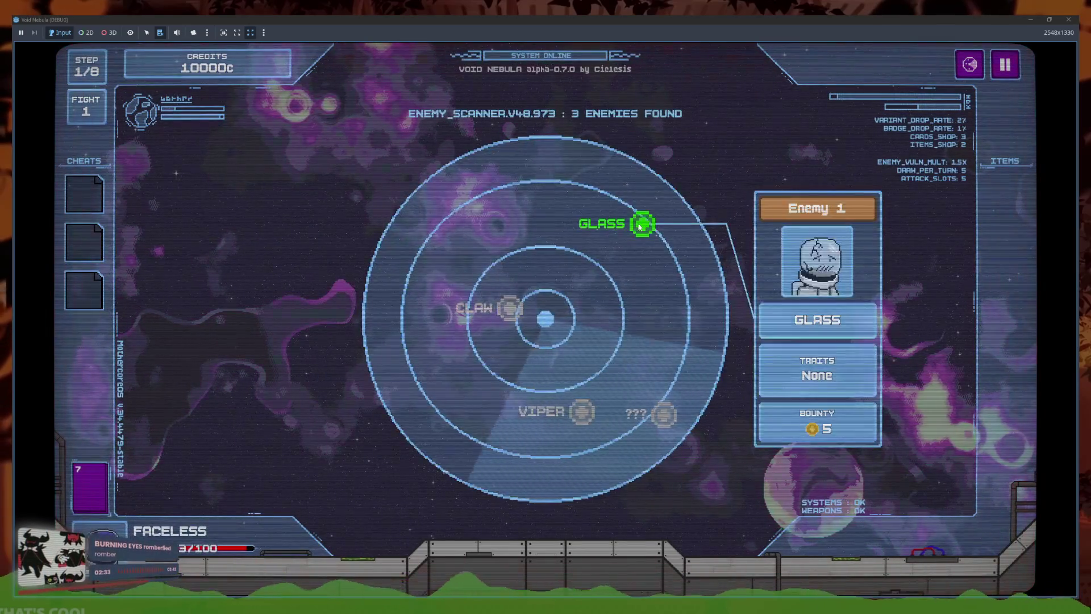
{"action": "left_click", "coordinate": [639, 226]}
- Play two Midas Shields and end the turn with Space to watch the enemy attack
{"action": "left_click", "coordinate": [460, 511]}
{"action": "left_click", "coordinate": [597, 511]}
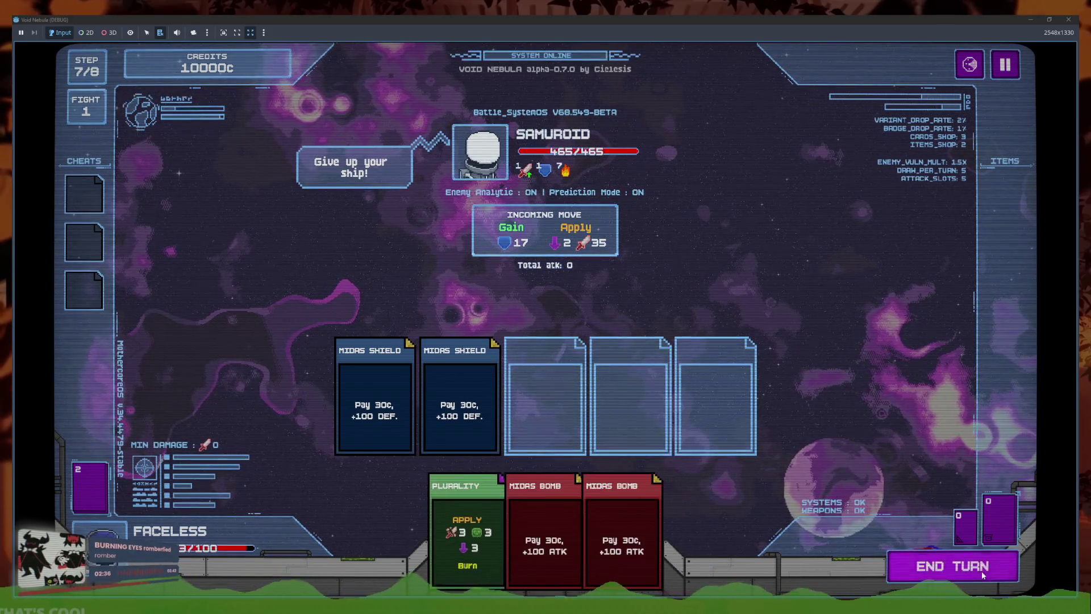
{"action": "key", "text": "space"}
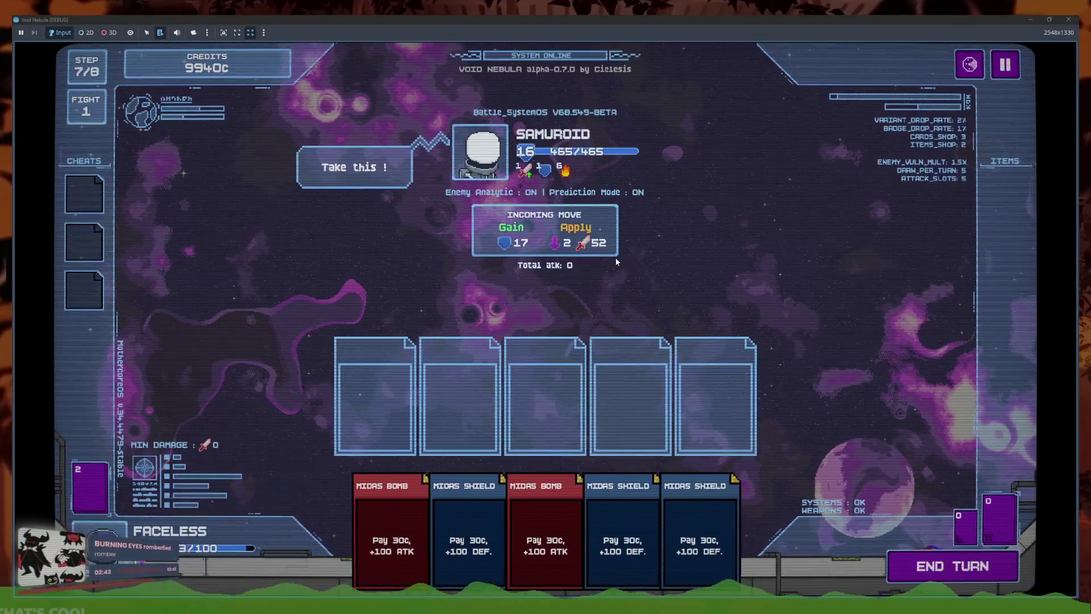
{"action": "mouse_move", "coordinate": [604, 252]}
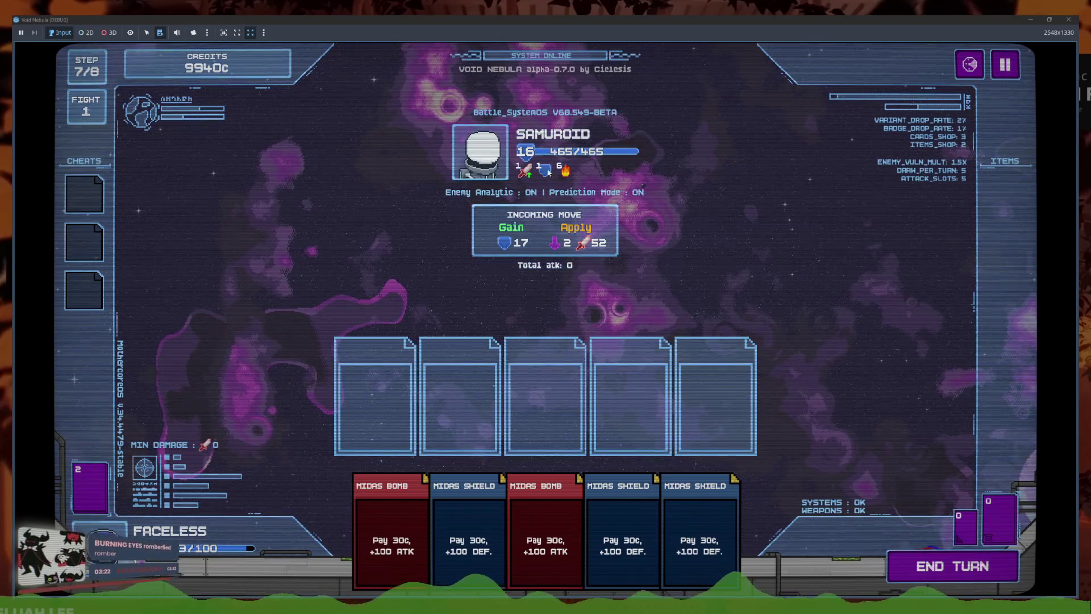
- Switch back to the Godot editor and go to the custom attacks line 278
{"action": "mouse_move", "coordinate": [306, 594]}
{"action": "left_click", "coordinate": [242, 565]}
{"action": "left_click", "coordinate": [524, 280]}
{"action": "left_click", "coordinate": [520, 307]}
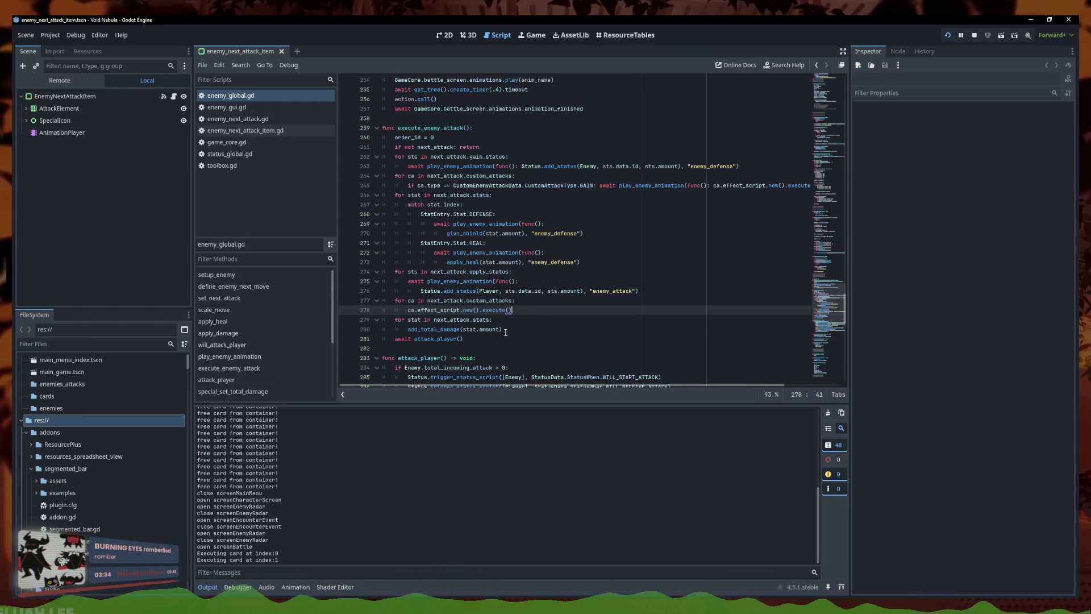
- Review the stat handling and custom attack code between lines 264 and 280
{"action": "left_click", "coordinate": [505, 330]}
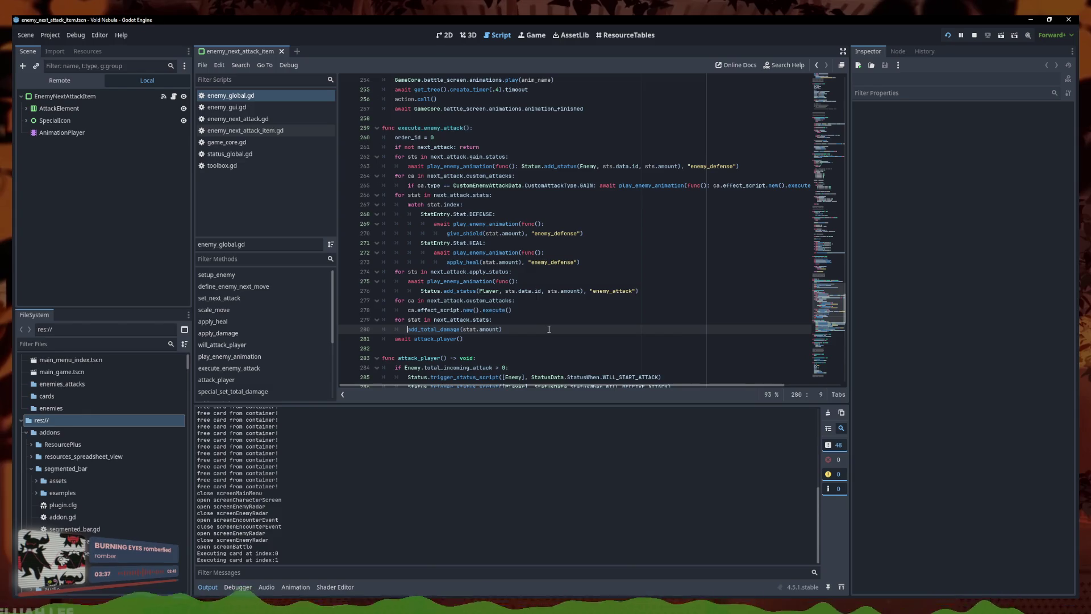
{"action": "left_click", "coordinate": [505, 233]}
{"action": "left_click", "coordinate": [490, 196]}
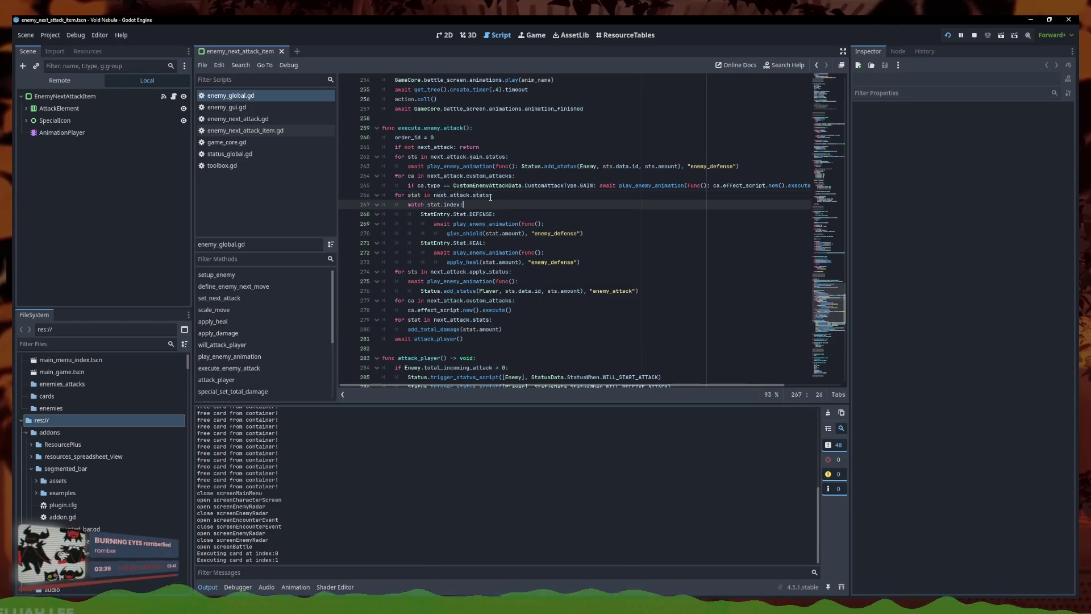
{"action": "left_click", "coordinate": [501, 176]}
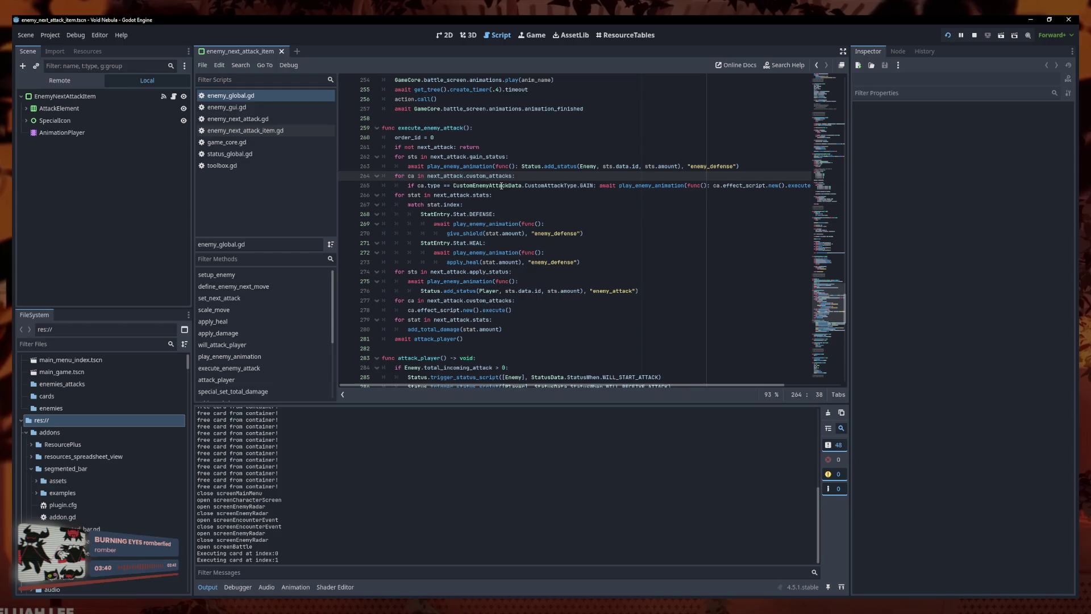
- Insert 'if stat == StatEntry.Stat.ATTACK:' before add_total_damage on line 280, then save and run
{"action": "left_click", "coordinate": [408, 328]}
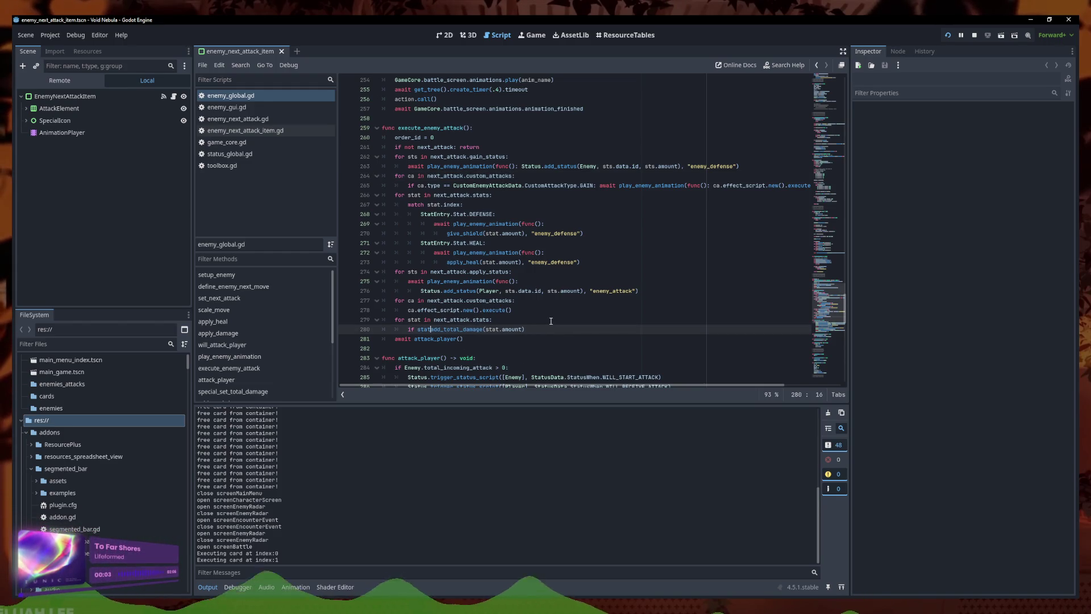
{"action": "type", "text": "=="}
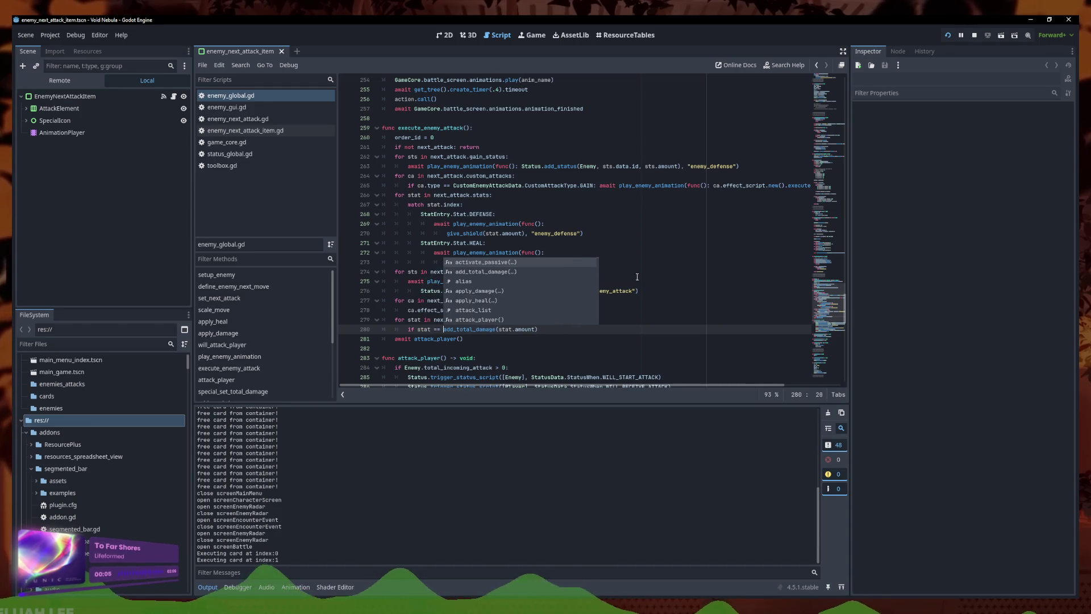
{"action": "left_click", "coordinate": [516, 208]}
{"action": "left_click", "coordinate": [494, 214]}
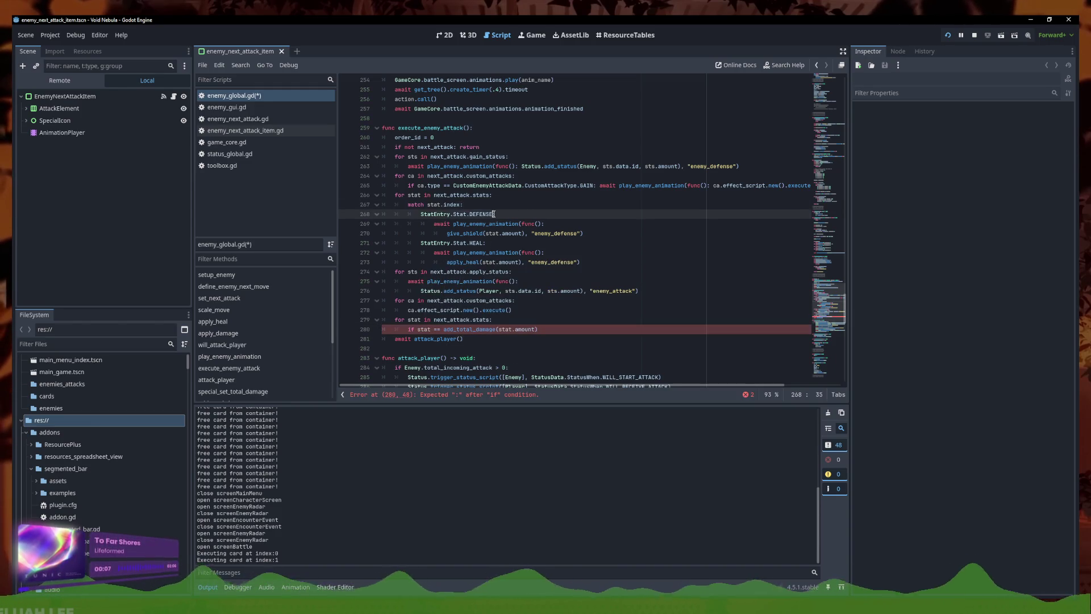
{"action": "left_click", "coordinate": [444, 328]}
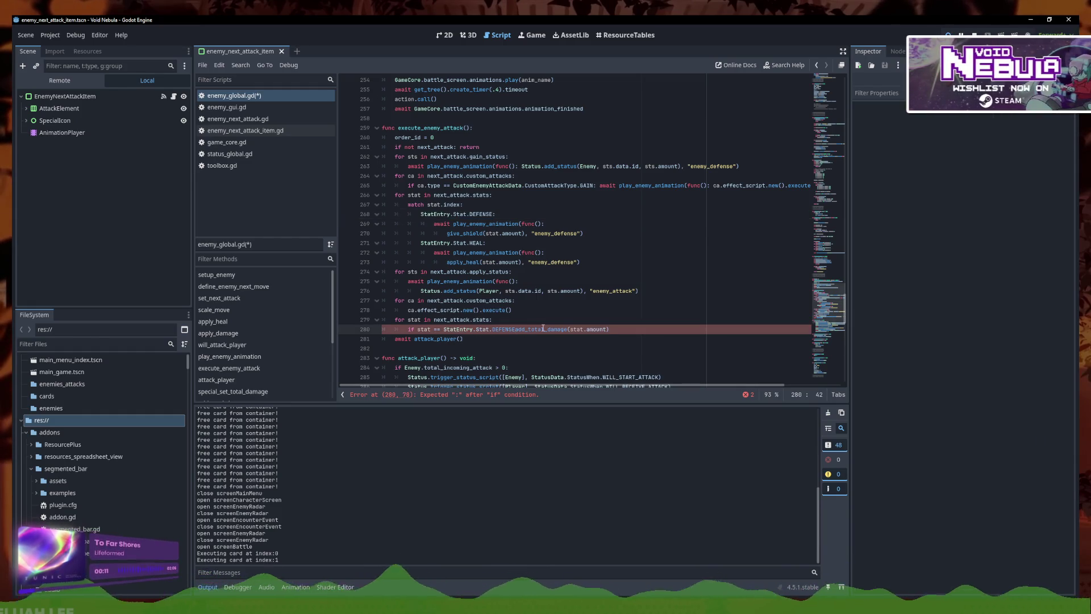
{"action": "key", "text": "BackSpace"}
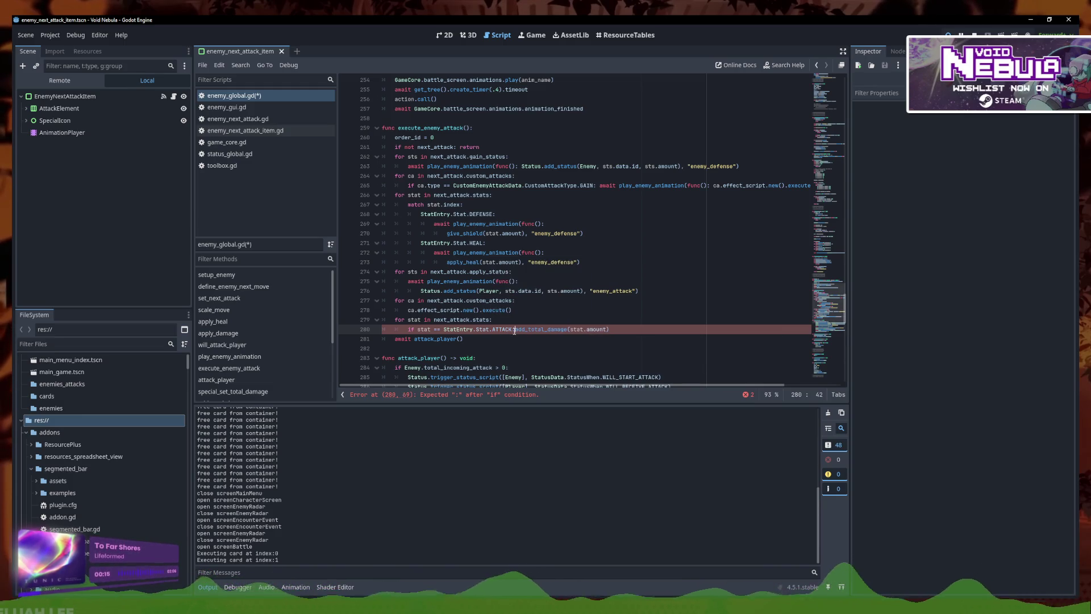
{"action": "type", "text": "ACK:"}
{"action": "key", "text": "ctrl+s"}
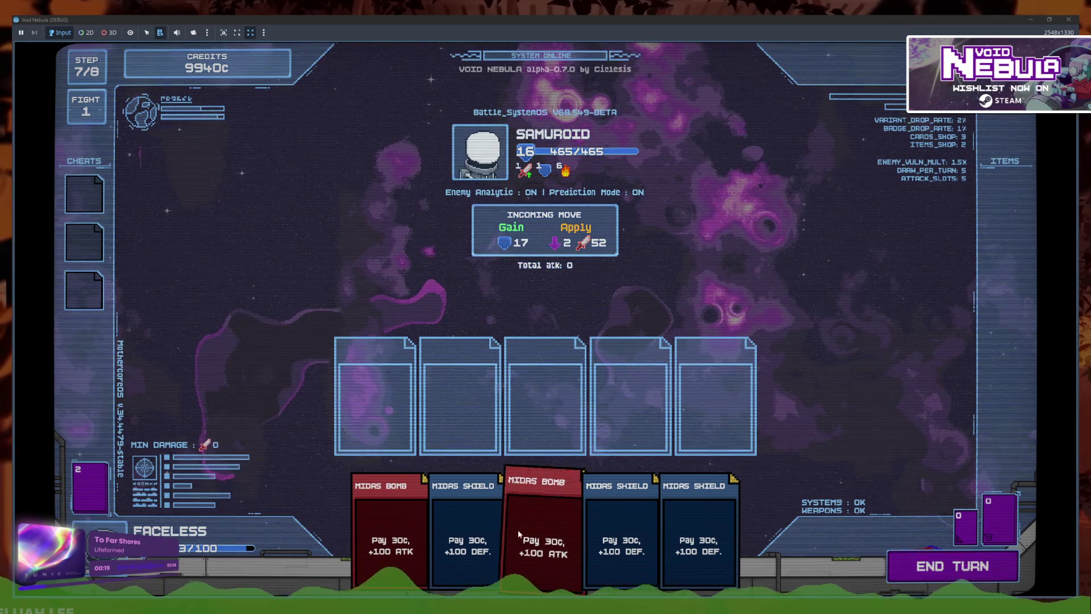
- Quit to the main menu, start a new run, and play a Midas Shield, triggering the line 280 error
{"action": "key", "text": "Escape"}
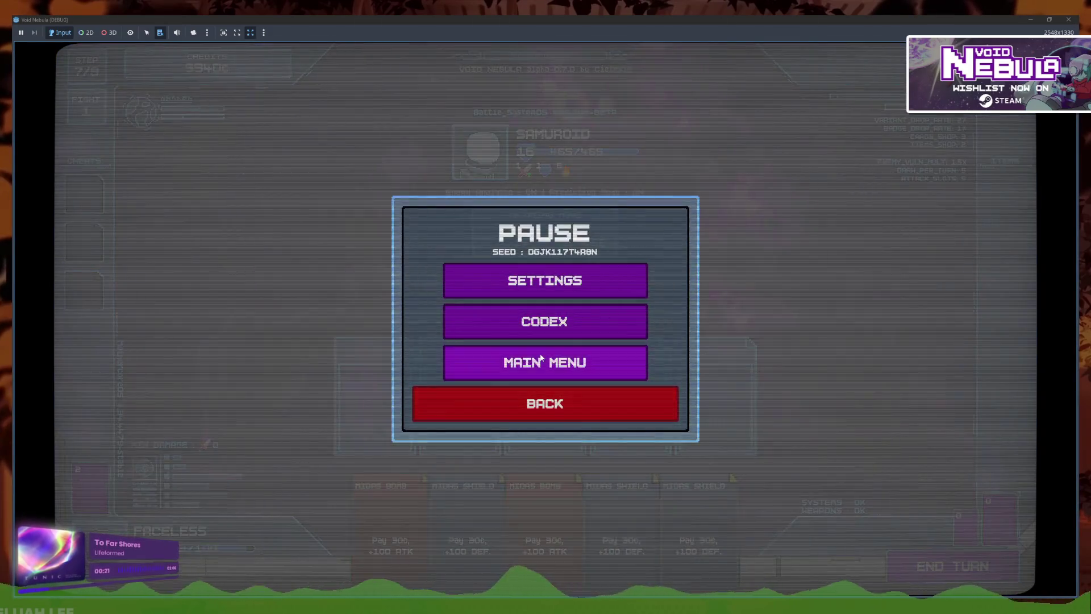
{"action": "left_click", "coordinate": [546, 360]}
{"action": "left_click", "coordinate": [263, 390]}
{"action": "left_click", "coordinate": [581, 392]}
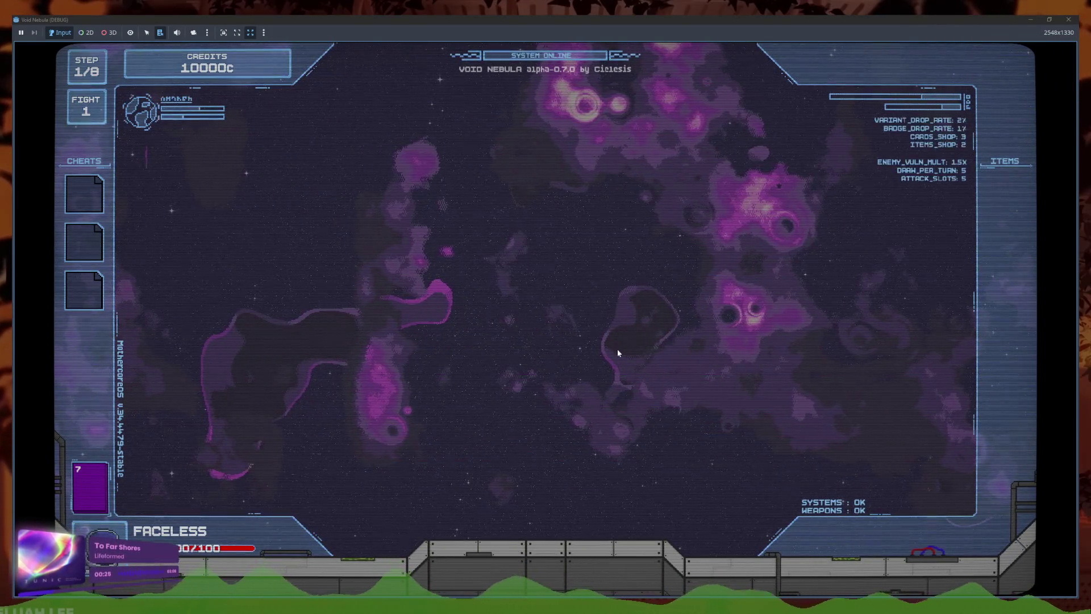
{"action": "left_click", "coordinate": [573, 507]}
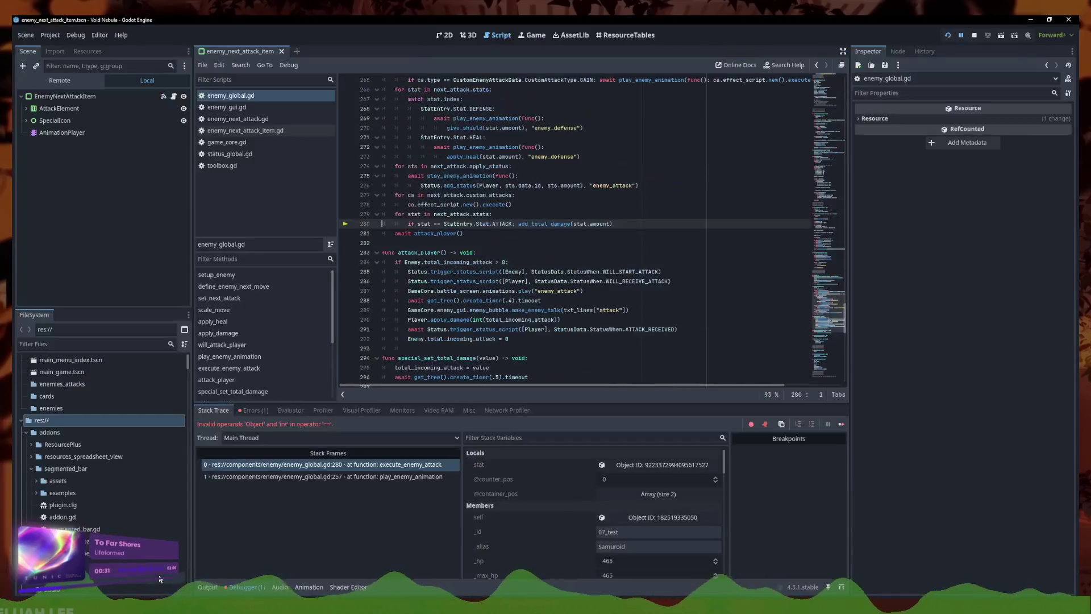
- Replace the wrong field on line 280 with stat.index, save the script, and continue the paused game
{"action": "left_click", "coordinate": [441, 224]}
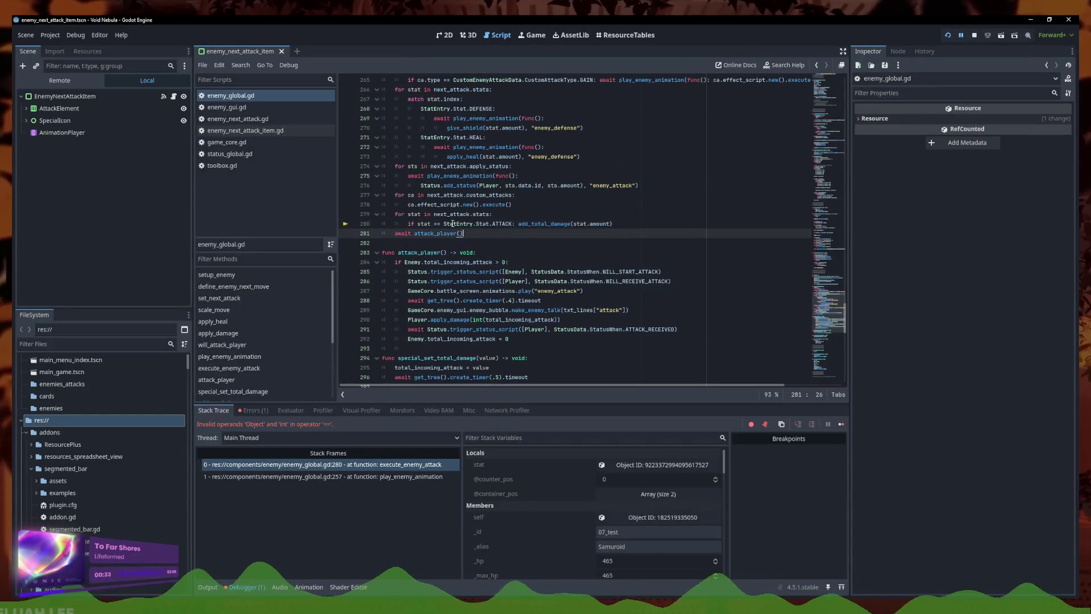
{"action": "type", "text": ".type"}
{"action": "scroll", "coordinate": [465, 188], "scroll_direction": "up", "scroll_amount": 2}
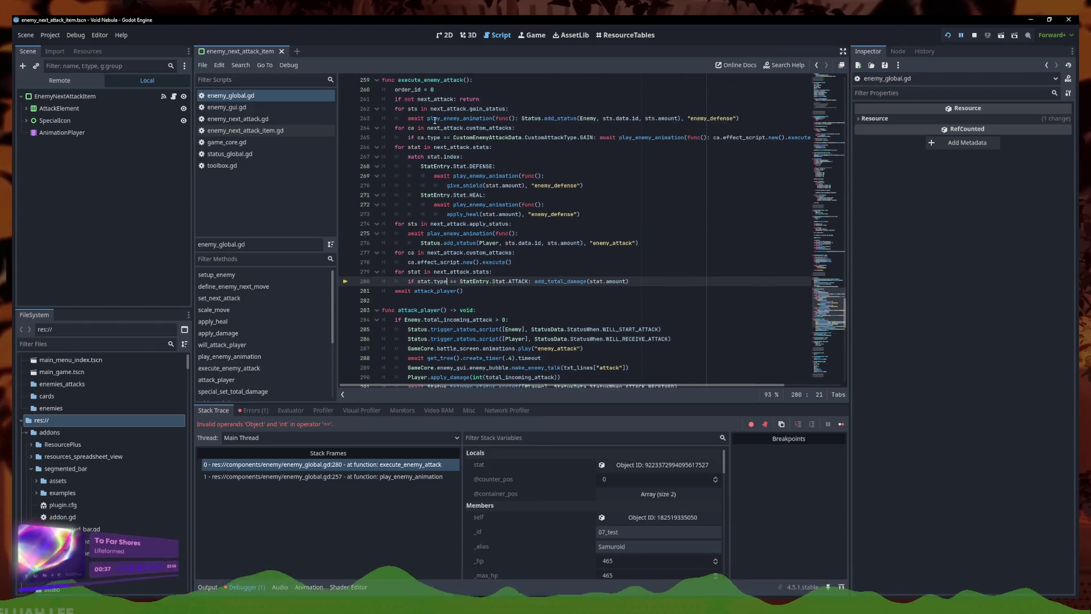
{"action": "double_click", "coordinate": [444, 158]}
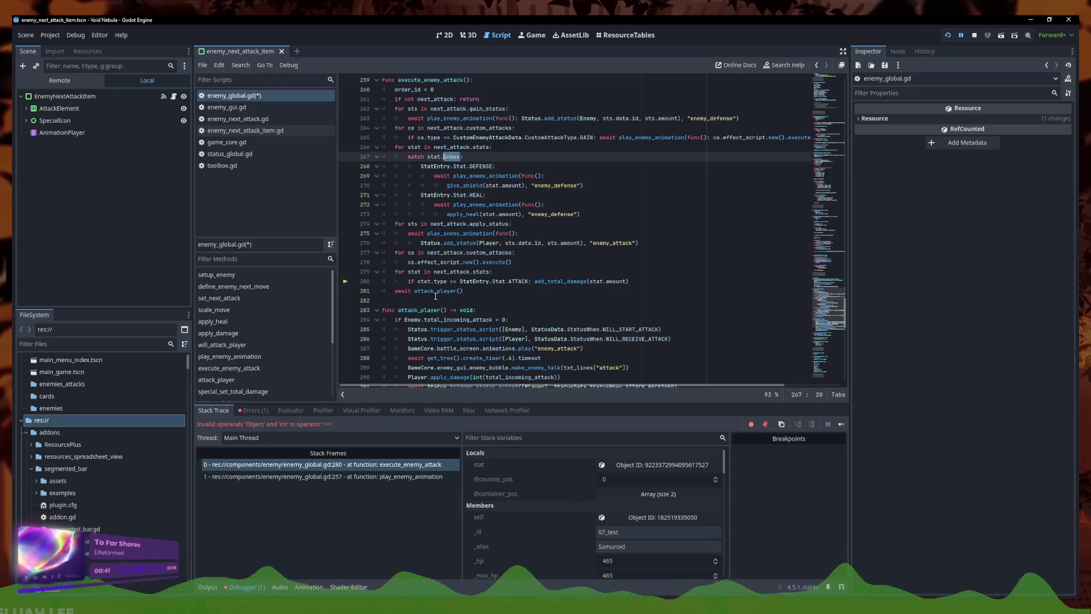
{"action": "left_click", "coordinate": [447, 281]}
{"action": "key", "text": "BackSpace"}
{"action": "key", "text": "BackSpace"}
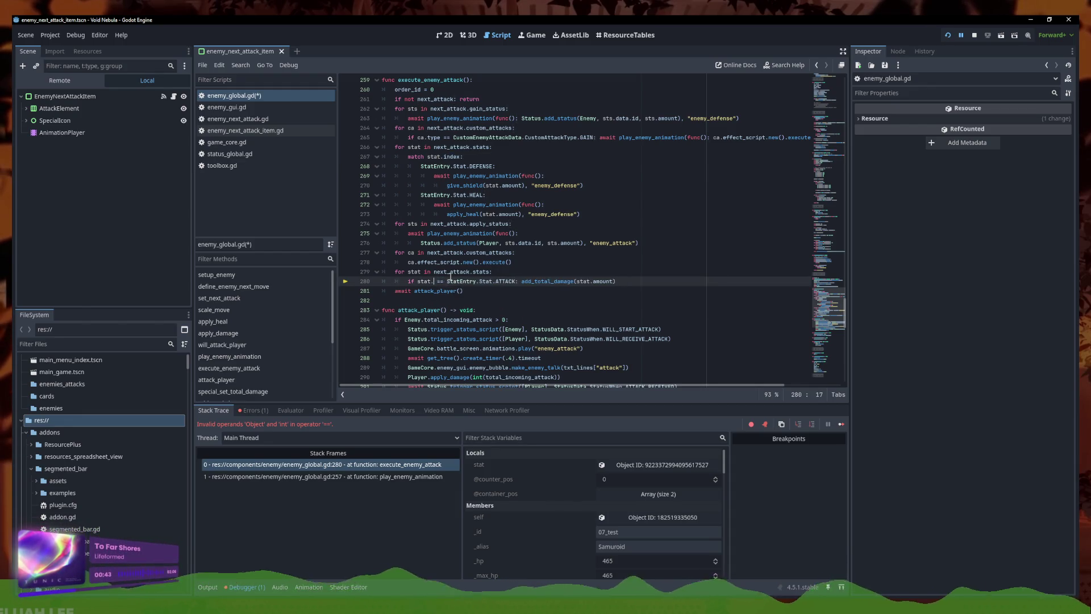
{"action": "key", "text": "BackSpace"}
{"action": "key", "text": "BackSpace"}
{"action": "type", "text": "index"}
{"action": "key", "text": "ctrl+s"}
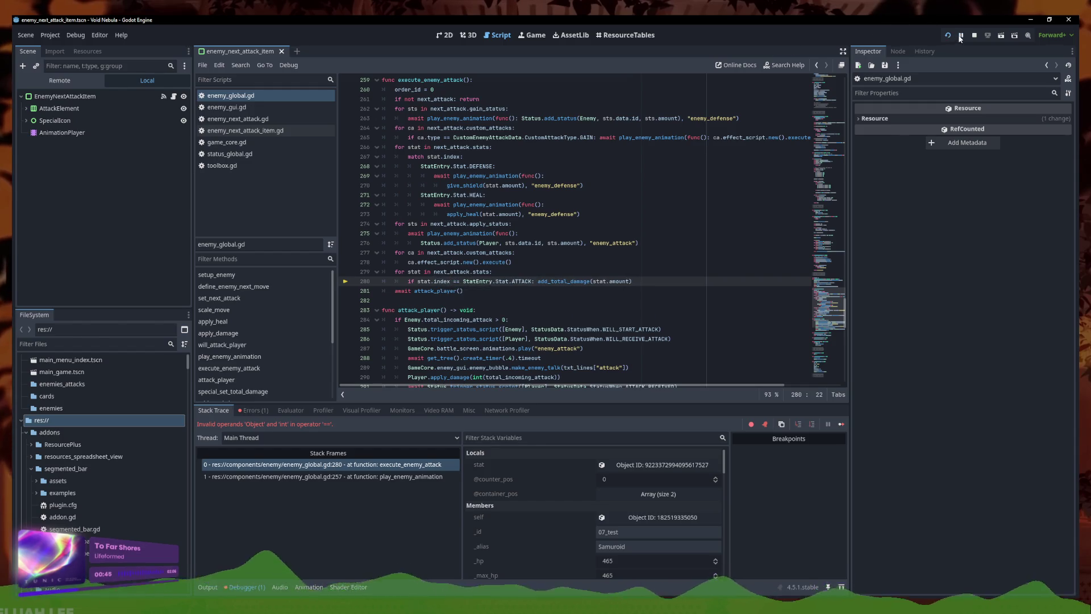
{"action": "left_click", "coordinate": [959, 38]}
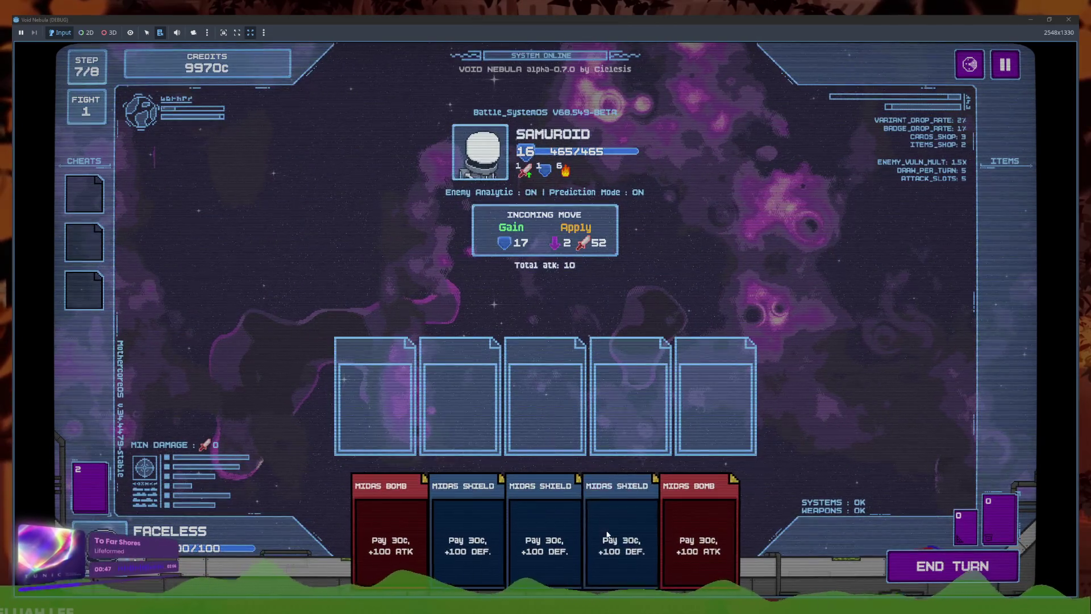
- Play the Midas Shield cards for the turn, then stop the running game with F8
{"action": "left_click", "coordinate": [607, 534]}
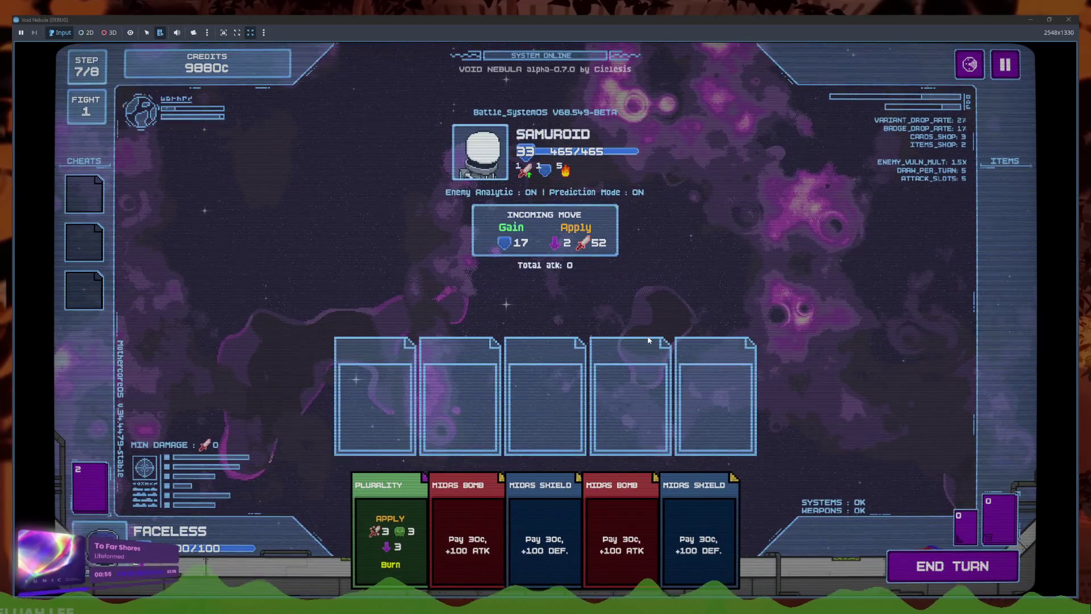
{"action": "key", "text": "F8"}
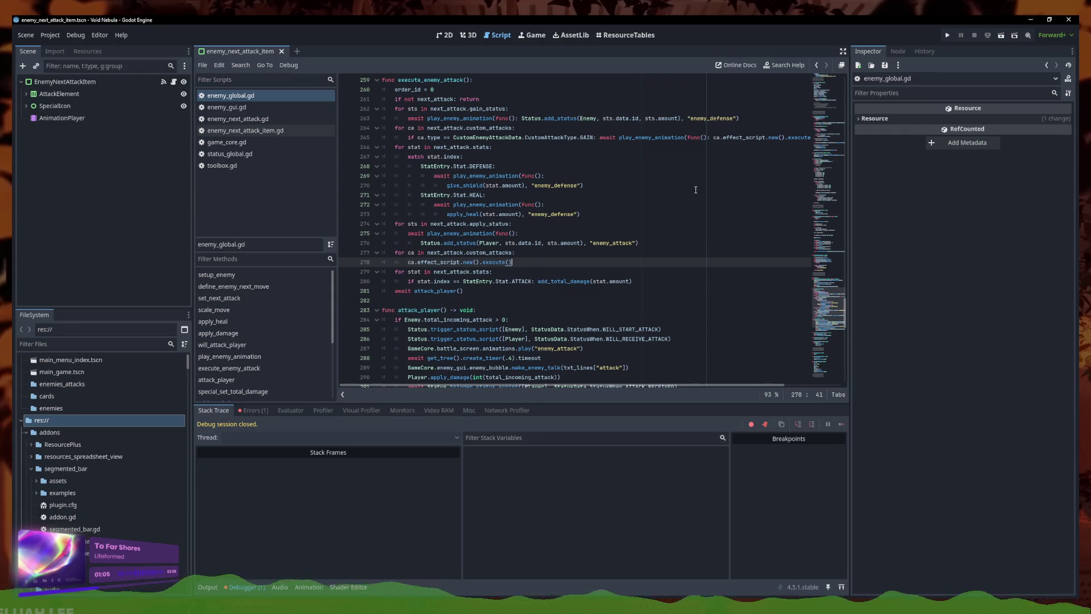
{"action": "left_click", "coordinate": [947, 35]}
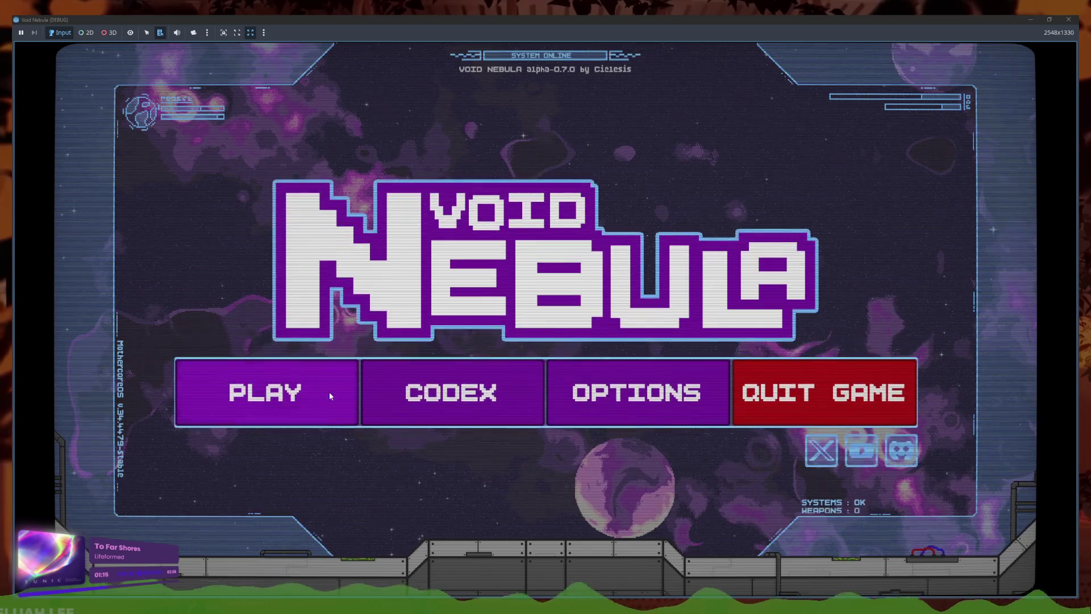
{"action": "left_click", "coordinate": [329, 391]}
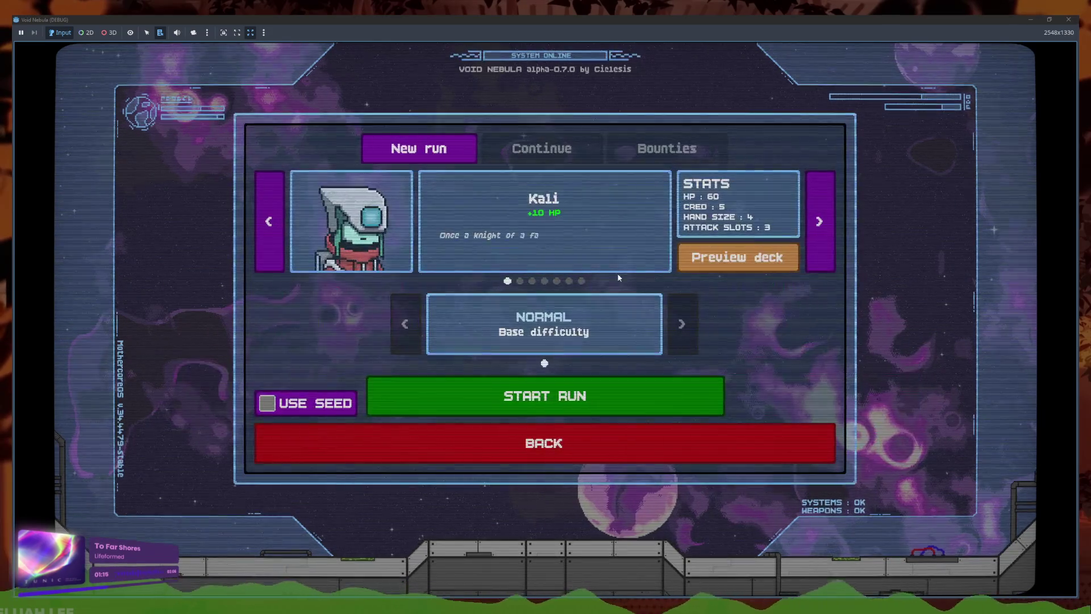
{"action": "left_click", "coordinate": [588, 405]}
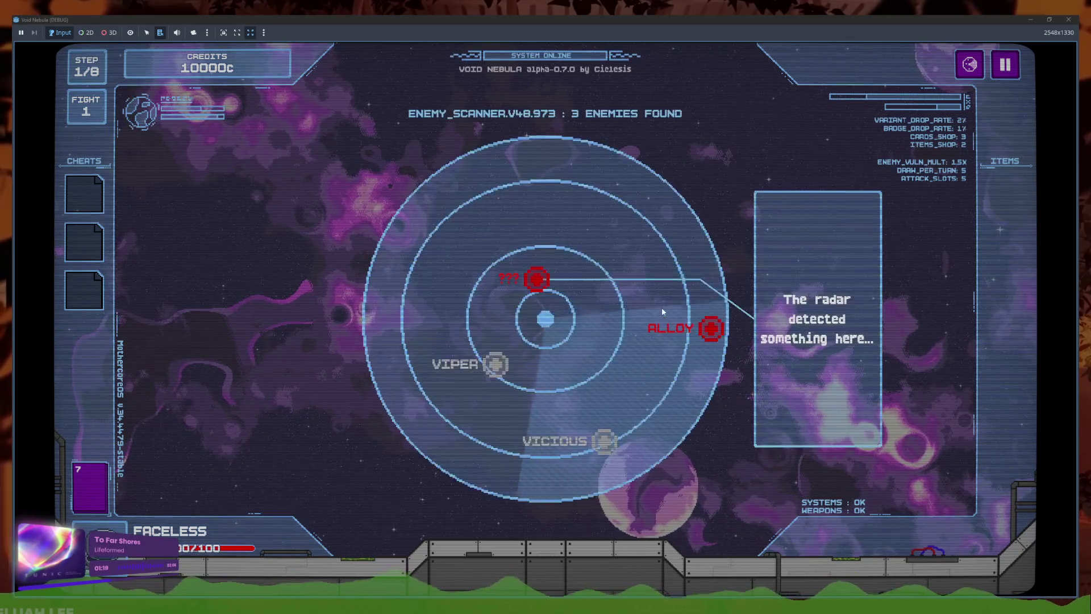
{"action": "left_click", "coordinate": [484, 572]}
{"action": "left_click", "coordinate": [659, 539]}
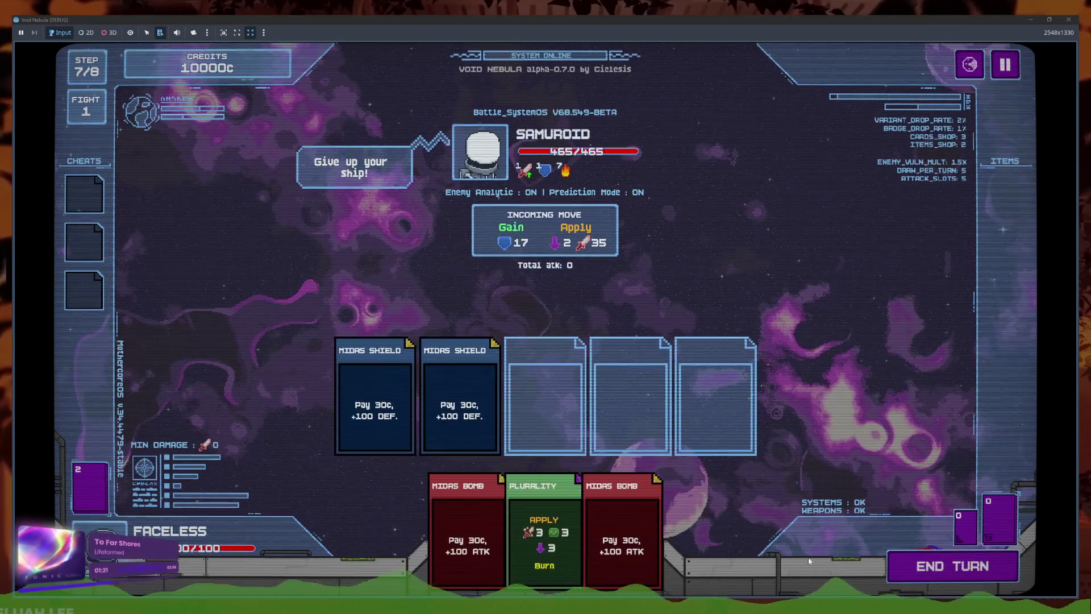
{"action": "left_click", "coordinate": [952, 567]}
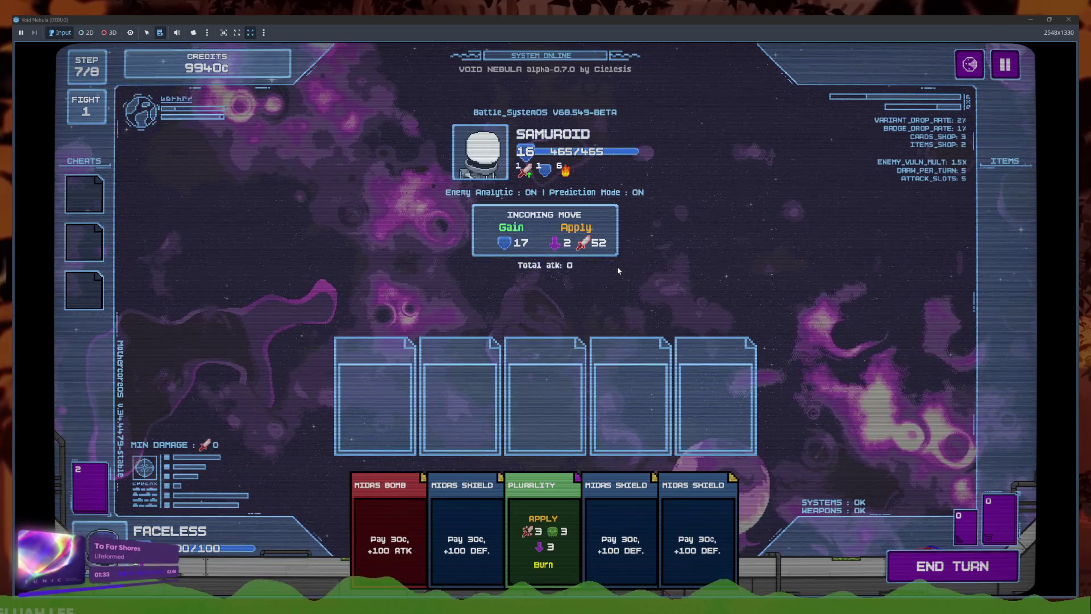
{"action": "left_click", "coordinate": [1068, 19]}
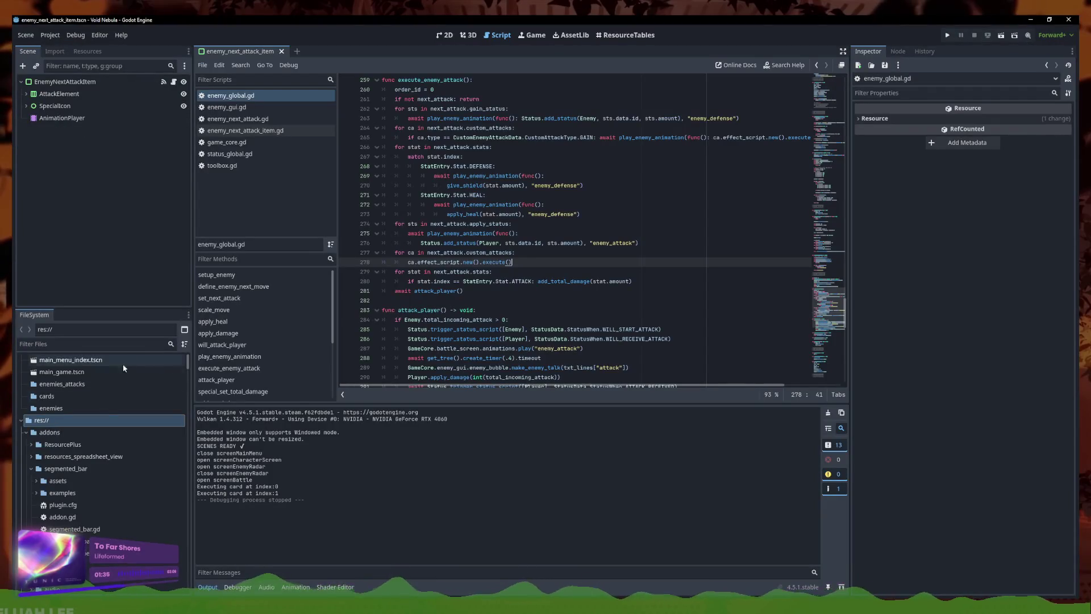
- Filter the FileSystem for 'test' and open the 07_test.tres enemy data
{"action": "left_click", "coordinate": [77, 345]}
{"action": "type", "text": "test"}
{"action": "left_click", "coordinate": [65, 444]}
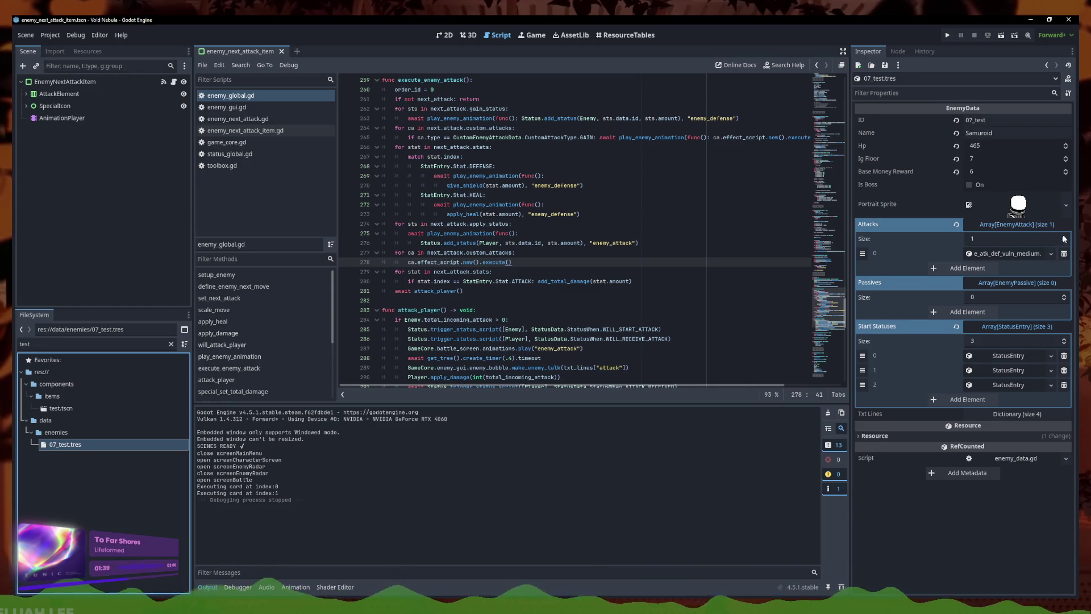
- Add e_spe_heat_explosion.tres as Samuroid's second attack, save, and run the project
{"action": "left_click", "coordinate": [989, 267]}
{"action": "left_click", "coordinate": [1050, 268]}
{"action": "left_click", "coordinate": [1025, 308]}
{"action": "type", "text": "heat"}
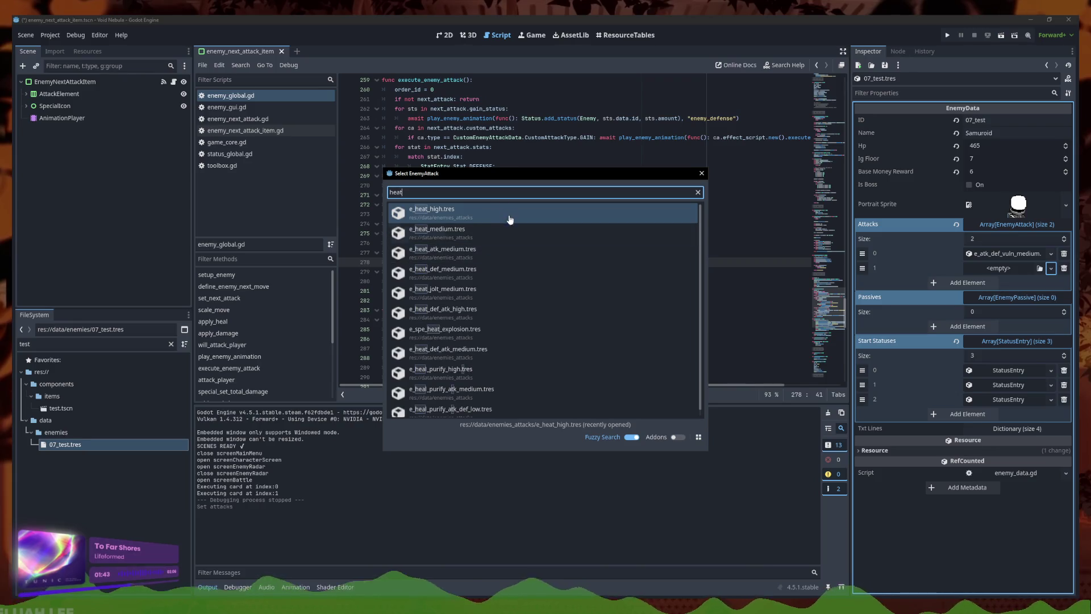
{"action": "left_click", "coordinate": [543, 334]}
{"action": "left_click", "coordinate": [733, 295]}
{"action": "key", "text": "ctrl+s"}
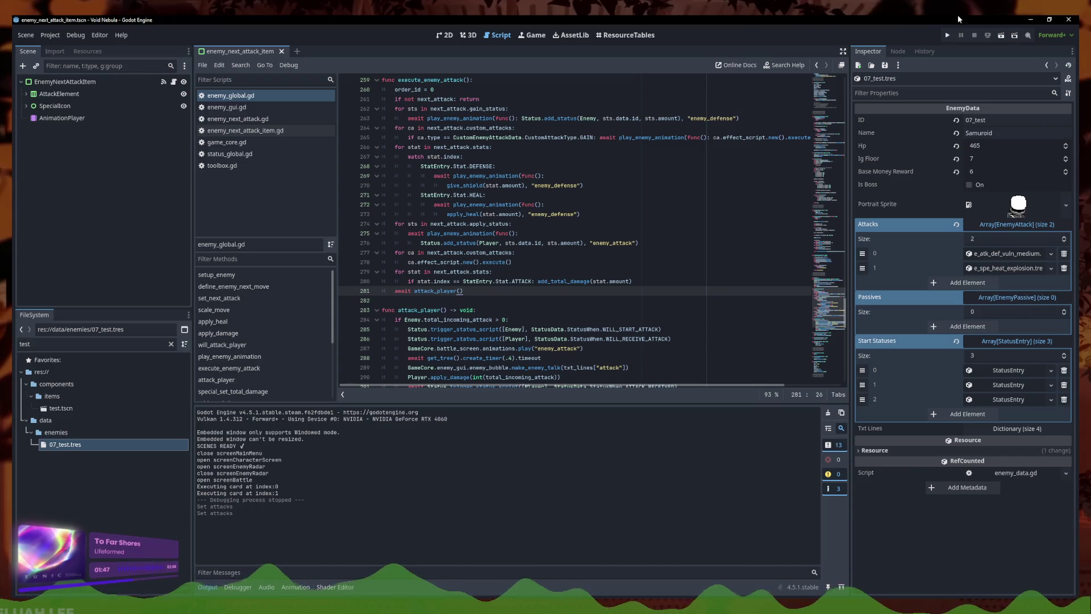
{"action": "left_click", "coordinate": [946, 35]}
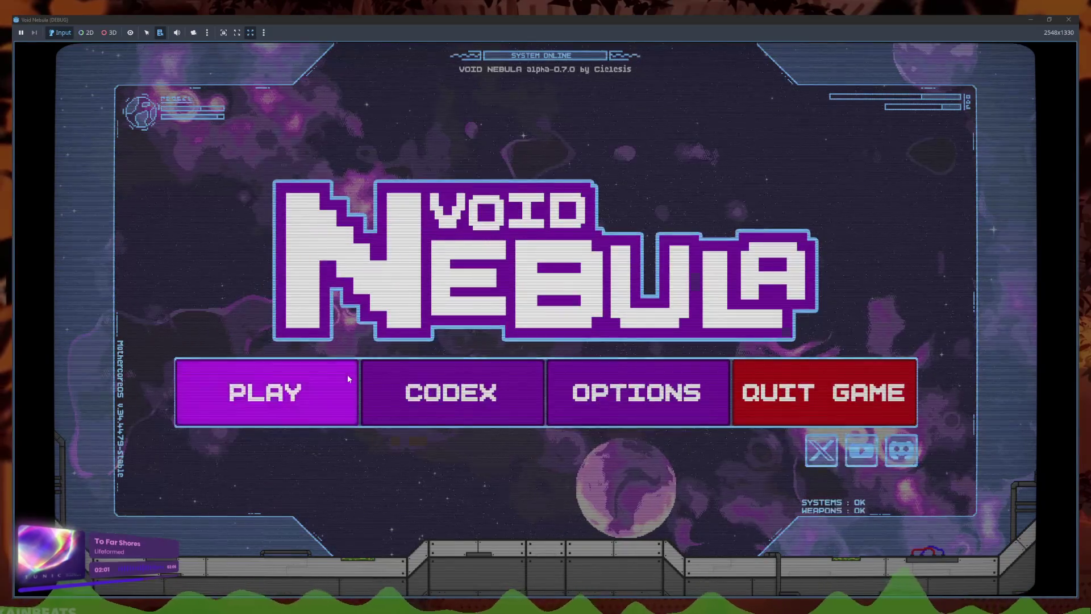
- Start a new run, play three Midas Shield cards, and end the turn
{"action": "left_click", "coordinate": [347, 376]}
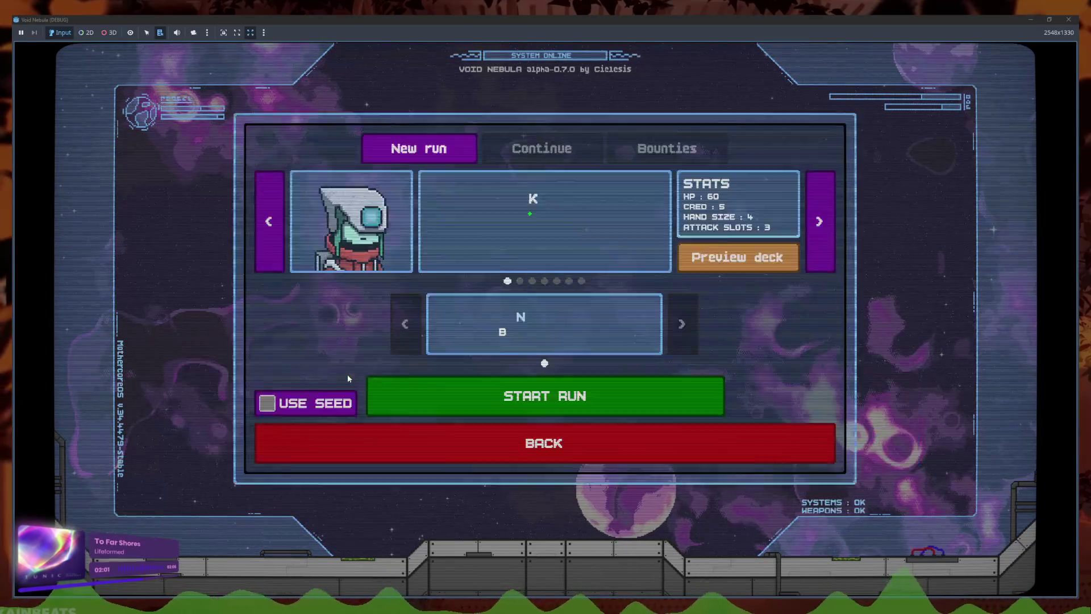
{"action": "left_click", "coordinate": [574, 392]}
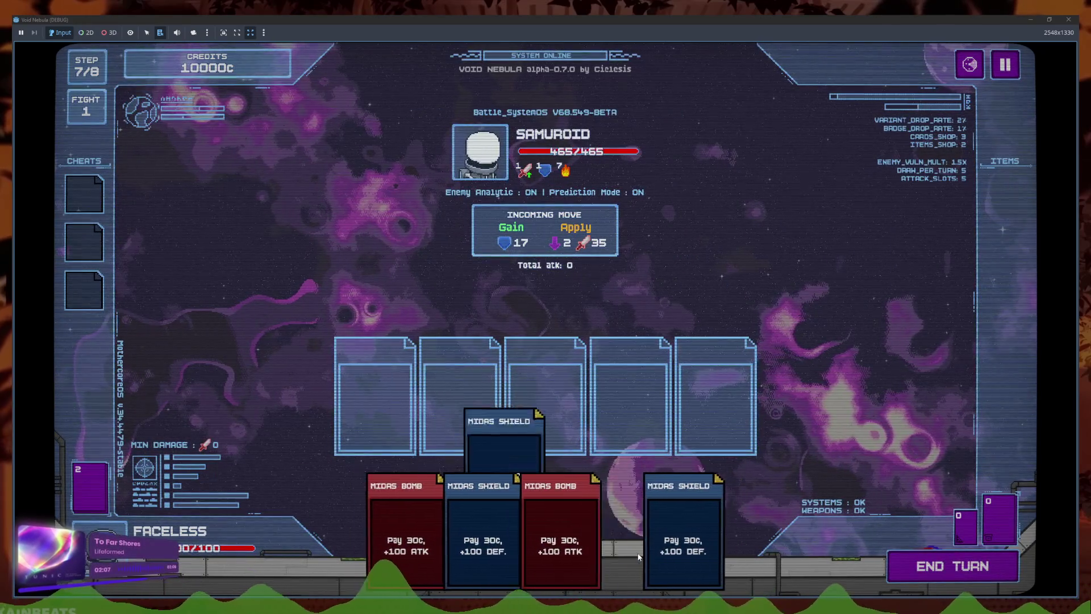
{"action": "left_click", "coordinate": [537, 488]}
{"action": "left_click", "coordinate": [654, 503]}
{"action": "left_click", "coordinate": [619, 511]}
{"action": "left_click", "coordinate": [889, 558]}
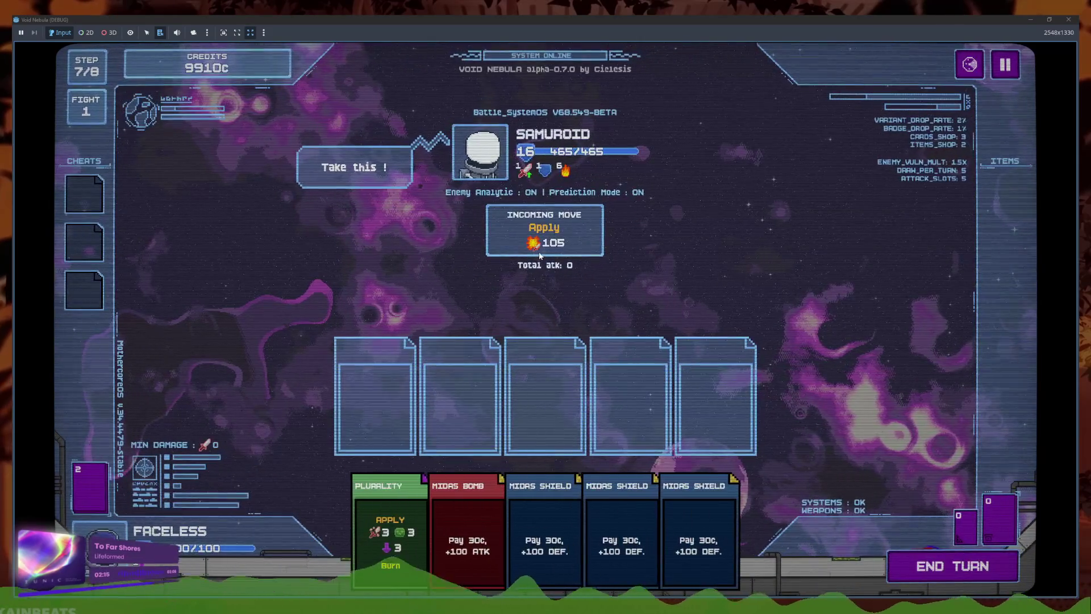
- Read the 105 Heat explosion tooltip, then bring the Godot editor back to the front
{"action": "mouse_move", "coordinate": [555, 249]}
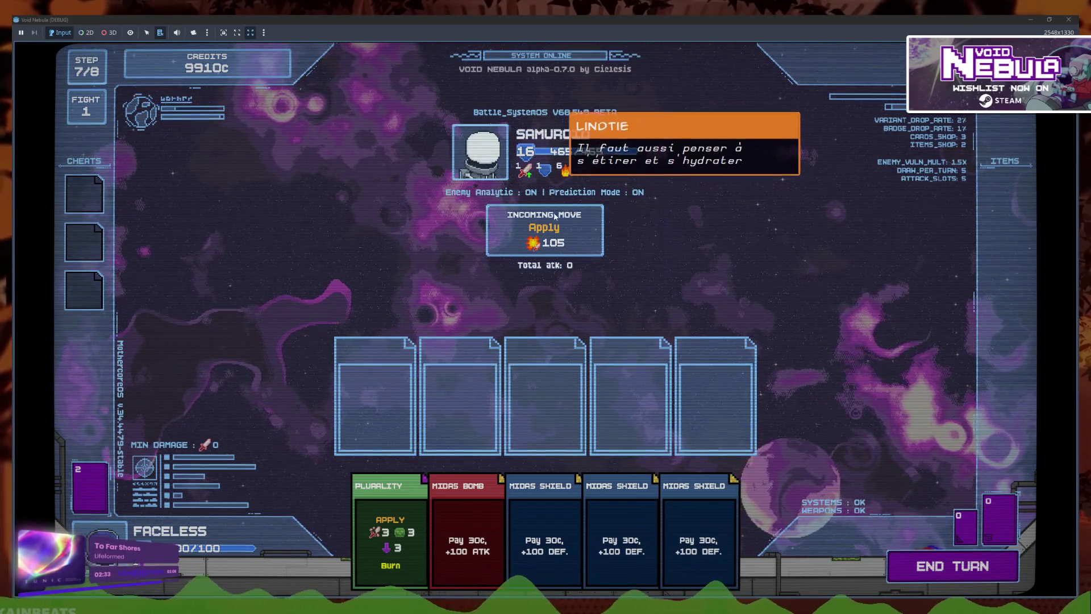
{"action": "mouse_move", "coordinate": [571, 174]}
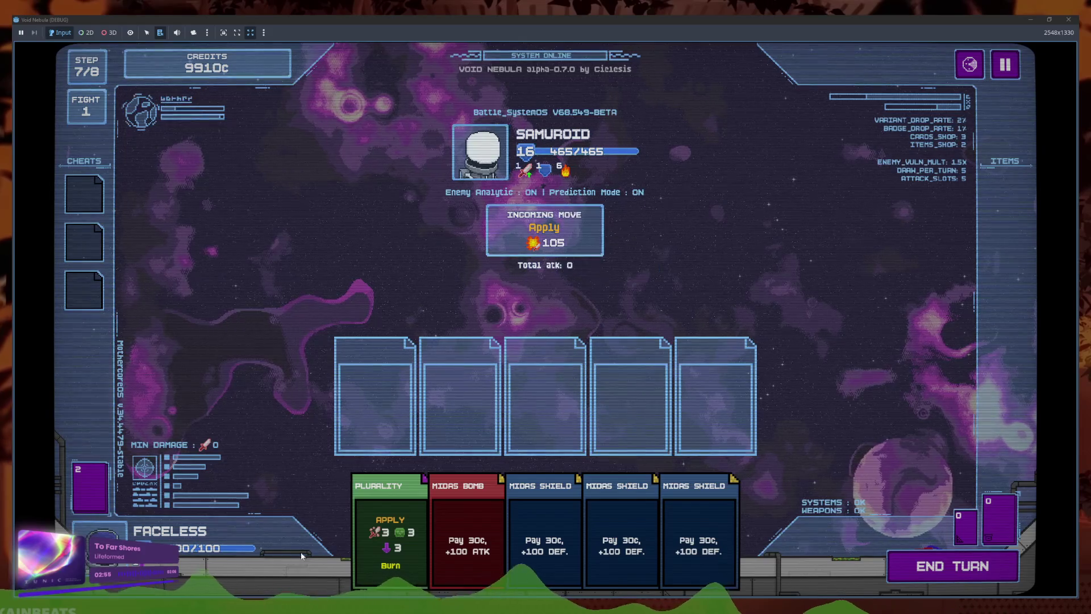
{"action": "mouse_move", "coordinate": [305, 568]}
{"action": "left_click", "coordinate": [241, 568]}
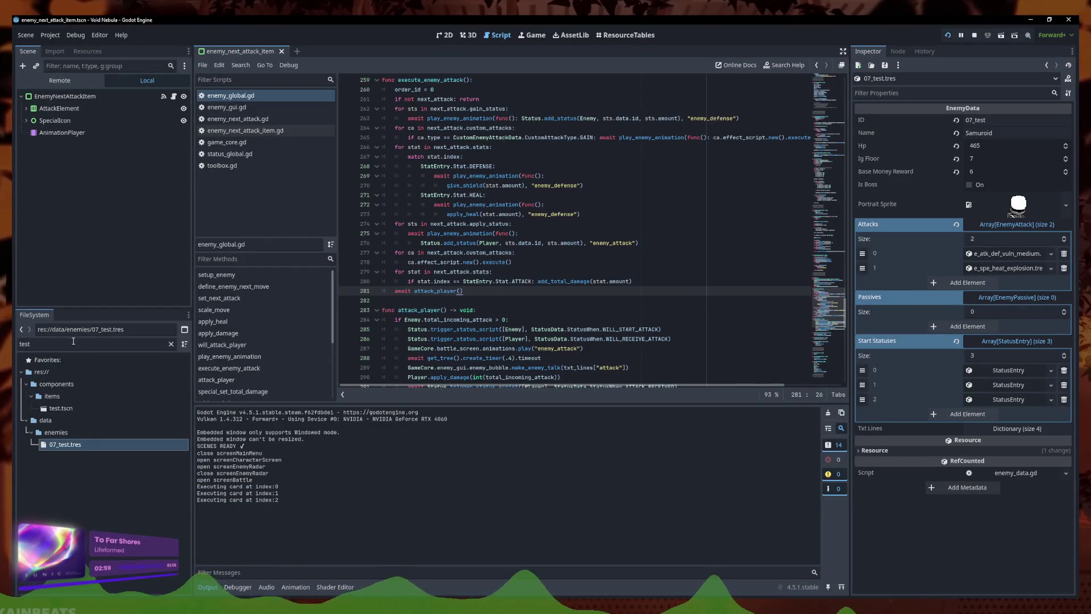
- Switch to the Void Nebula debug window showing the Samuroid's 105-damage Heat explosion preview
{"action": "left_click", "coordinate": [346, 568]}
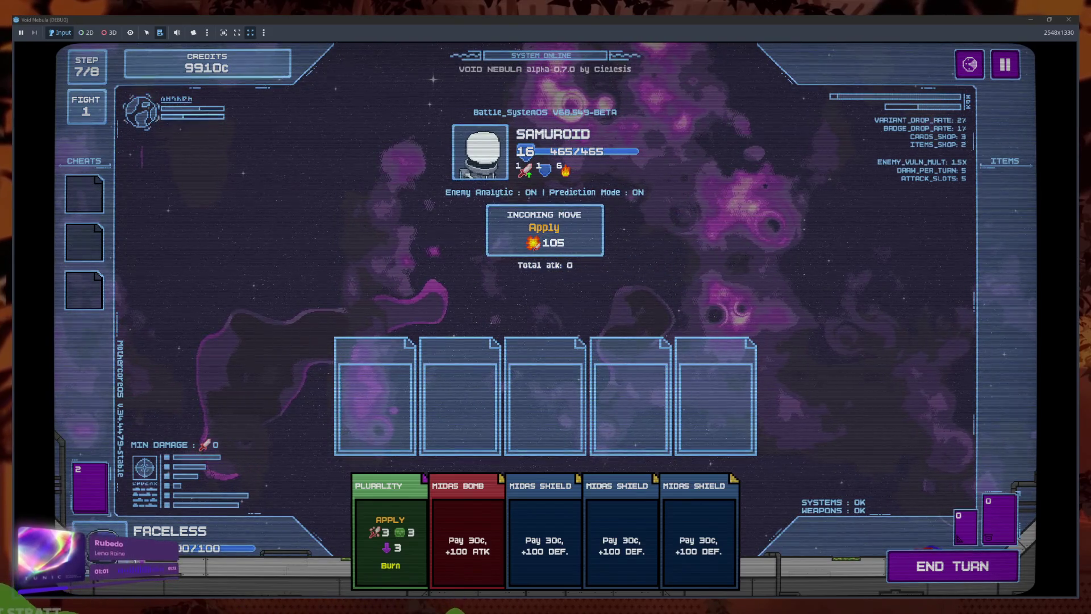
- Place two Midas Shields, return the played cards to the hand, and end the turn
{"action": "left_click", "coordinate": [556, 520]}
{"action": "left_click", "coordinate": [595, 523]}
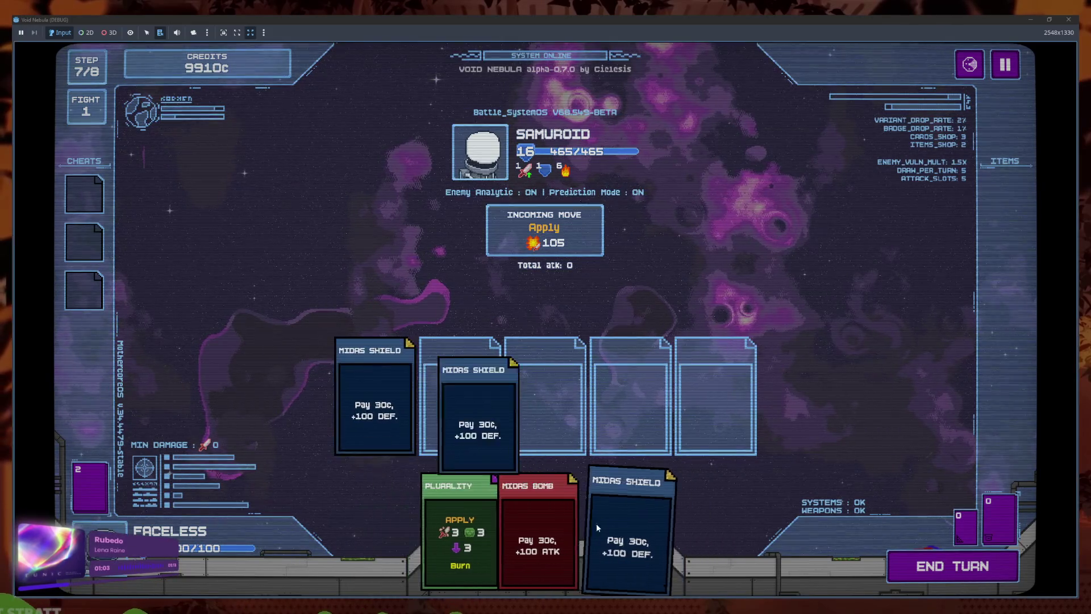
{"action": "left_click", "coordinate": [370, 387]}
{"action": "left_click", "coordinate": [460, 392]}
{"action": "left_click", "coordinate": [953, 566]}
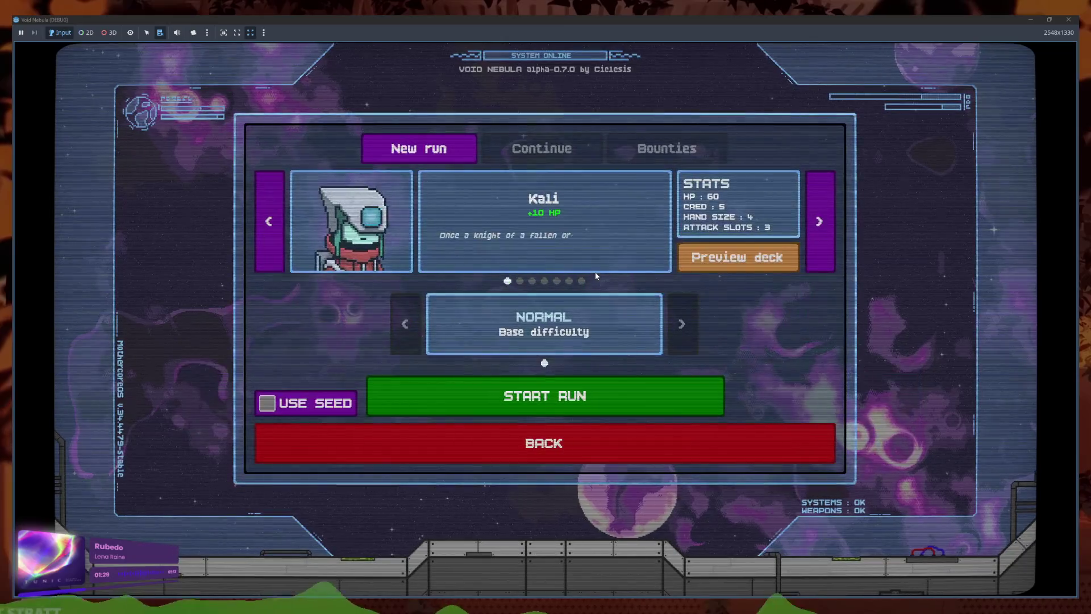
- Start a new run as Faceless, end a turn, and stop the debug run with F8
{"action": "left_click", "coordinate": [584, 399]}
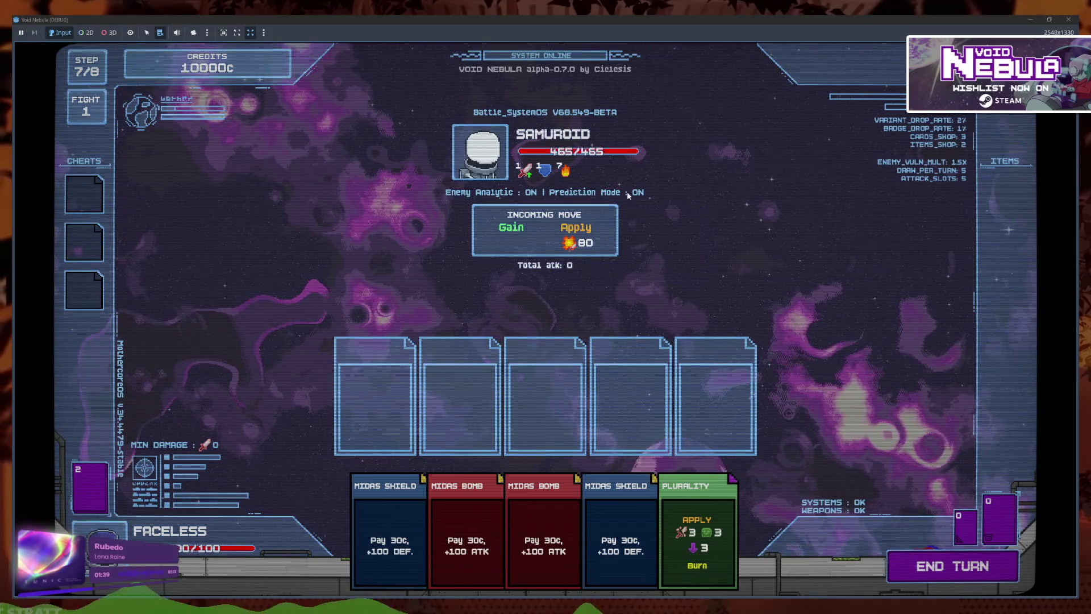
{"action": "mouse_move", "coordinate": [566, 179]}
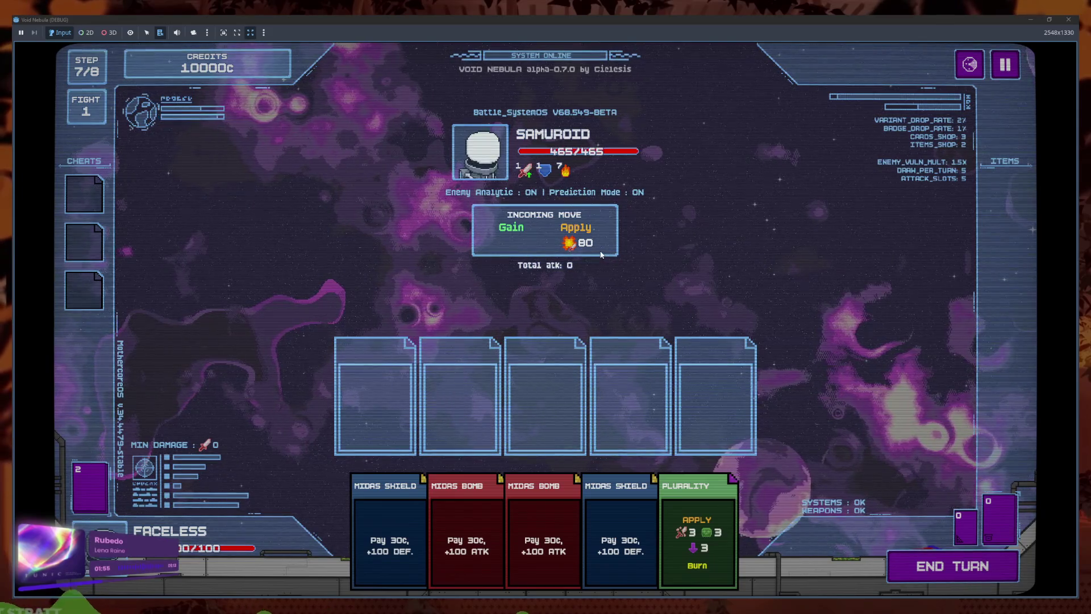
{"action": "left_click", "coordinate": [952, 568]}
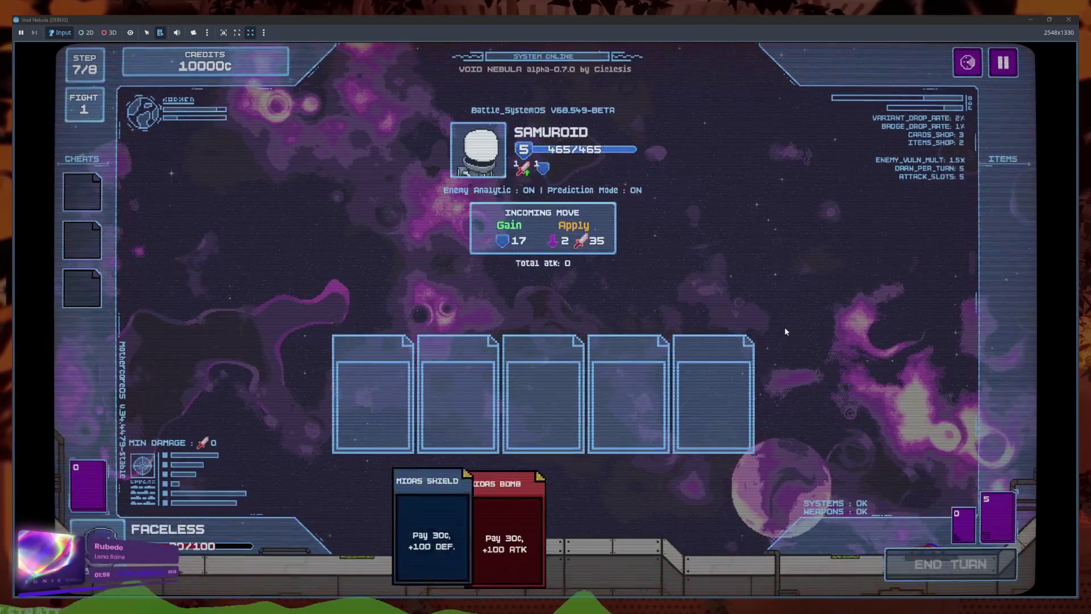
{"action": "key", "text": "F8"}
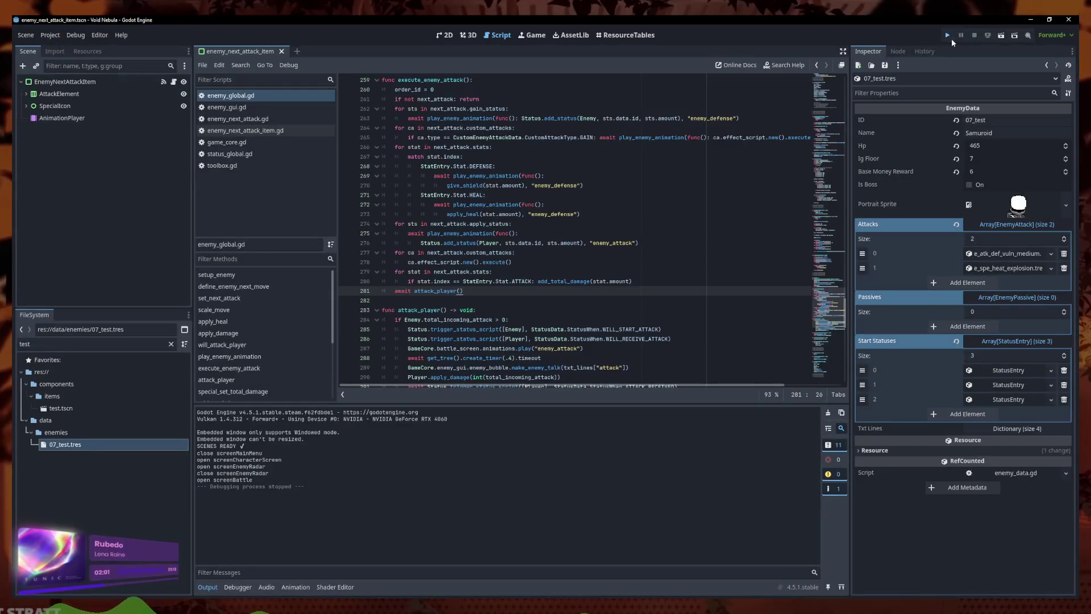
- Relaunch the project and start a new run as Faceless
{"action": "left_click", "coordinate": [947, 35]}
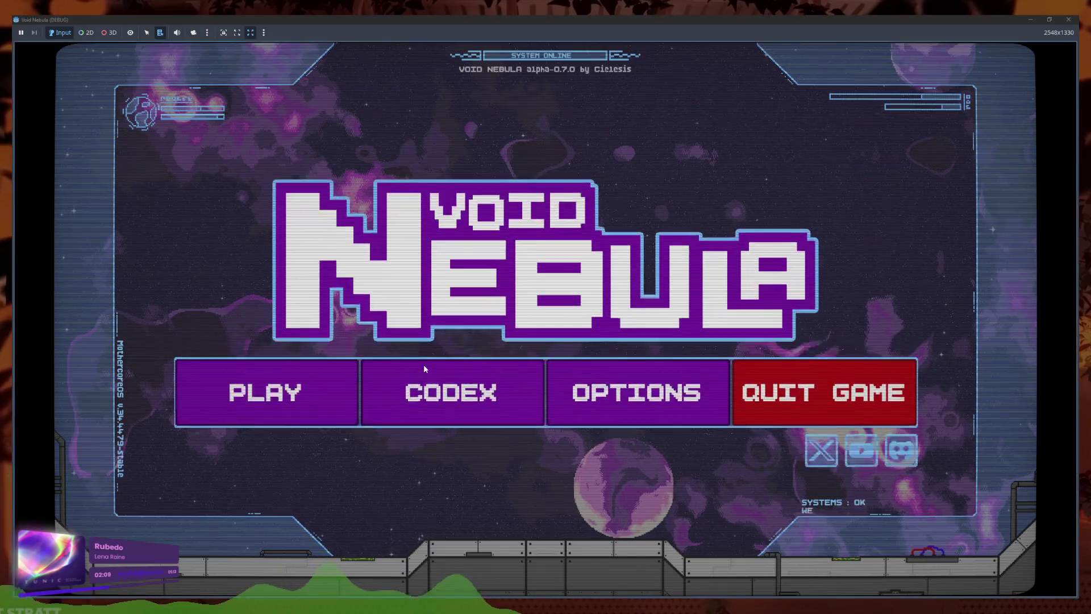
{"action": "left_click", "coordinate": [423, 364]}
{"action": "left_click", "coordinate": [582, 281]}
{"action": "left_click", "coordinate": [571, 376]}
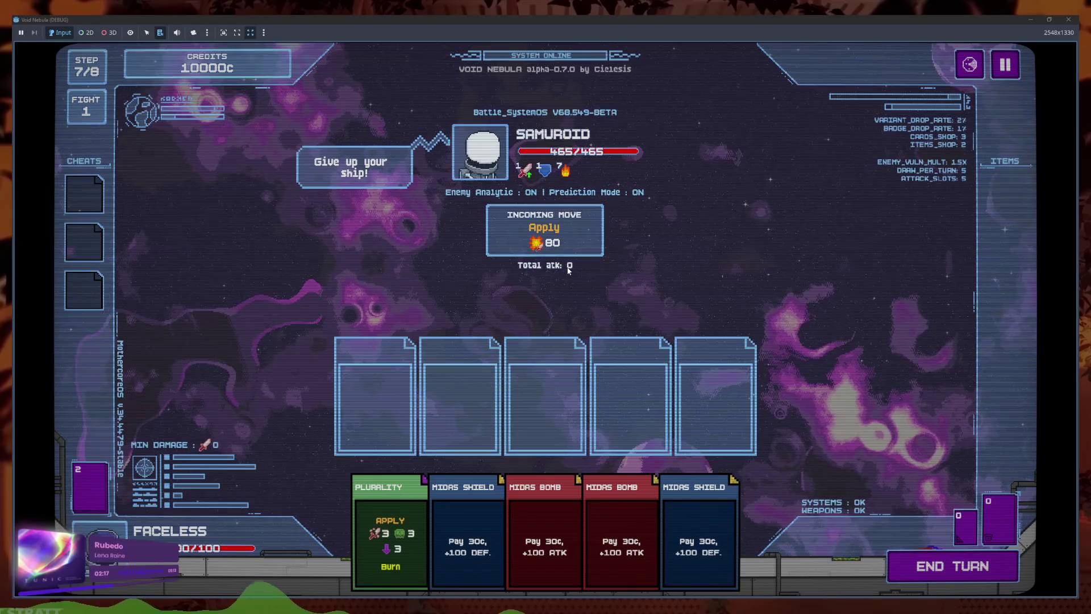
- Play Plurality and two Midas Shields, end the turn, and close the debug window
{"action": "left_click", "coordinate": [390, 534]}
{"action": "left_click", "coordinate": [437, 537]}
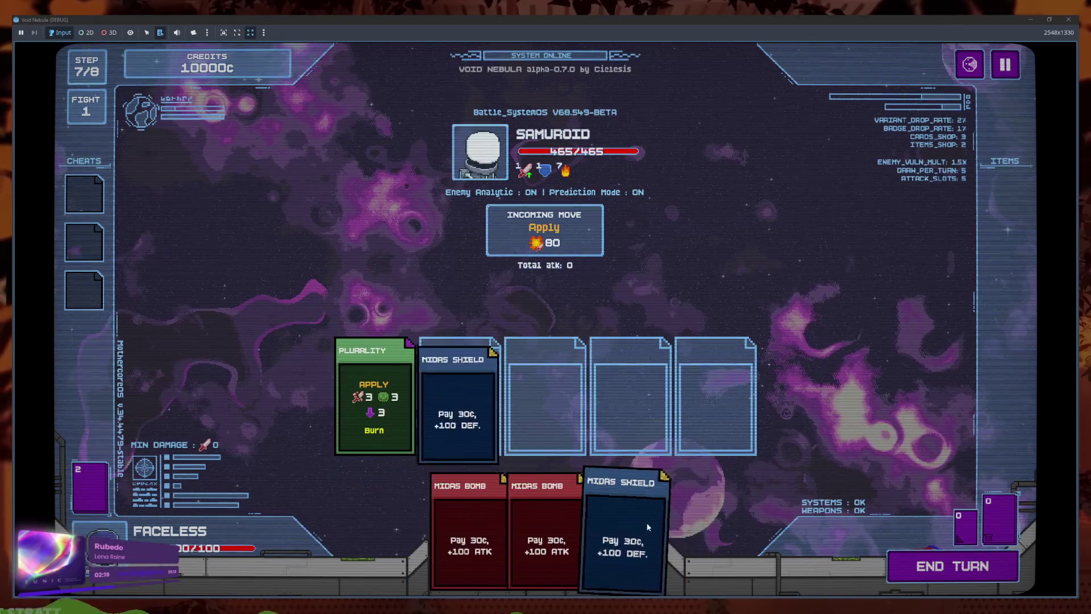
{"action": "left_click", "coordinate": [625, 537]}
{"action": "left_click", "coordinate": [964, 571]}
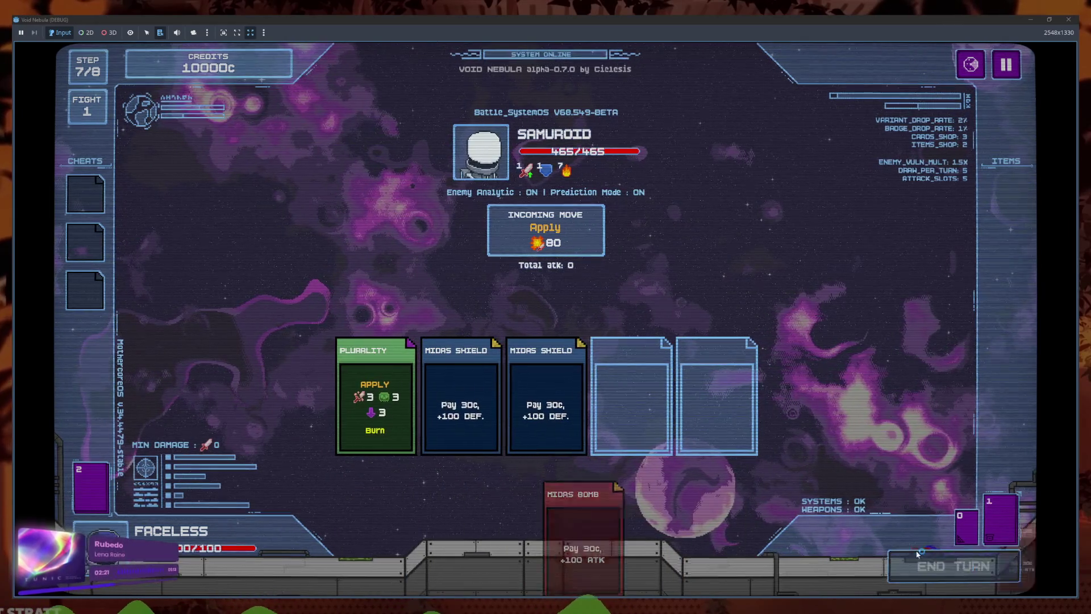
{"action": "mouse_move", "coordinate": [558, 250]}
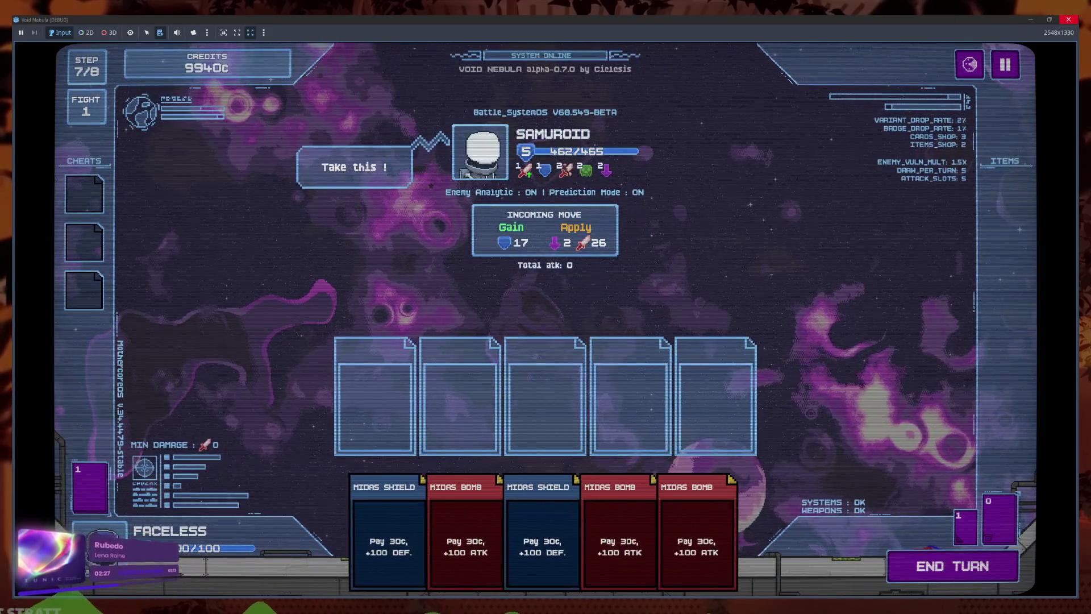
{"action": "left_click", "coordinate": [1068, 19]}
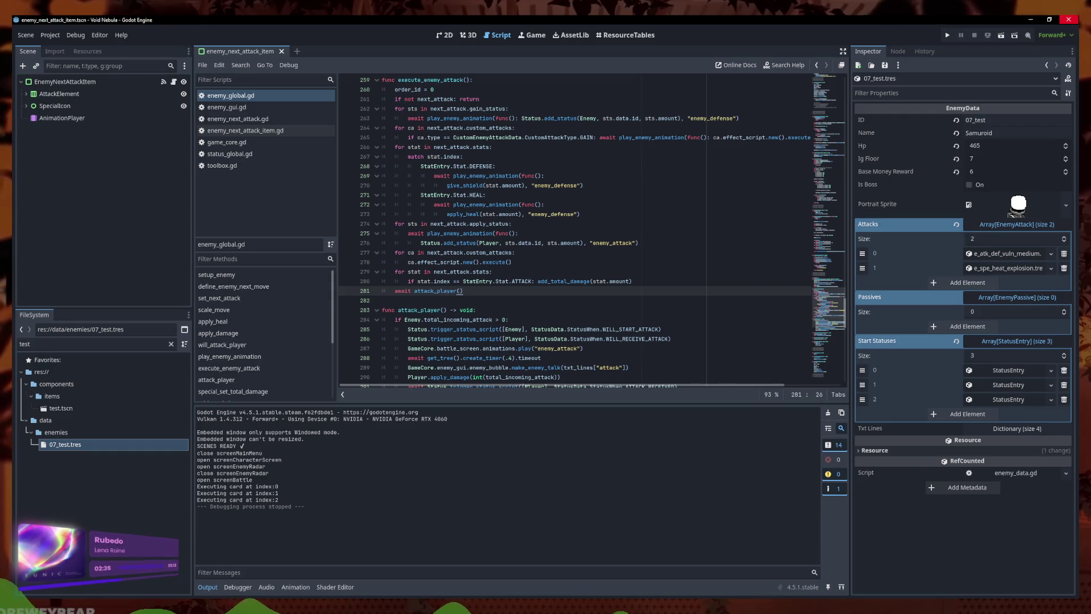
{"action": "double_click", "coordinate": [104, 350]}
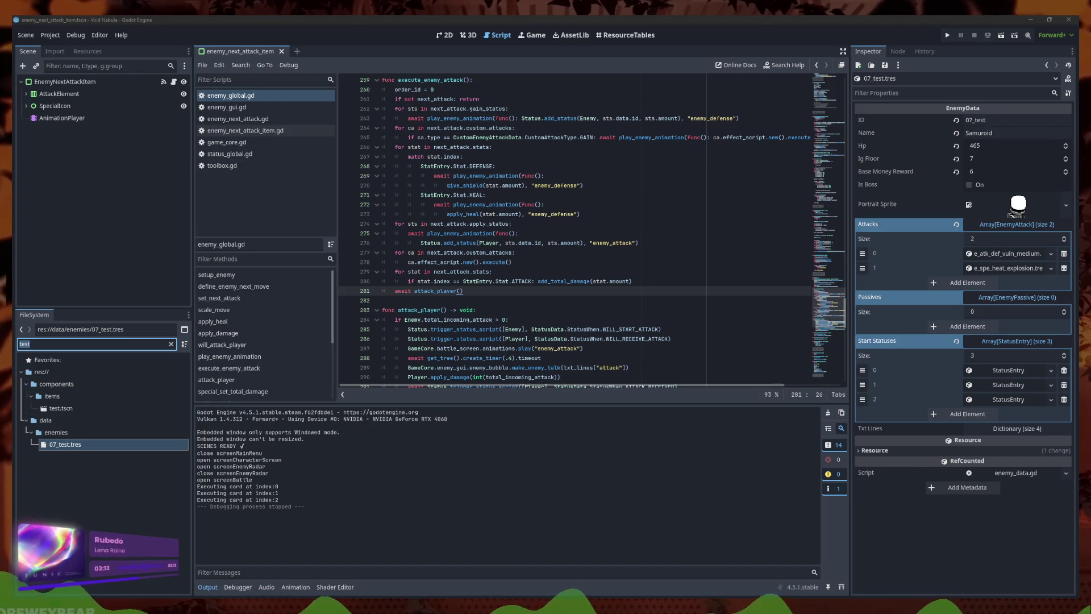
{"action": "left_click", "coordinate": [52, 342]}
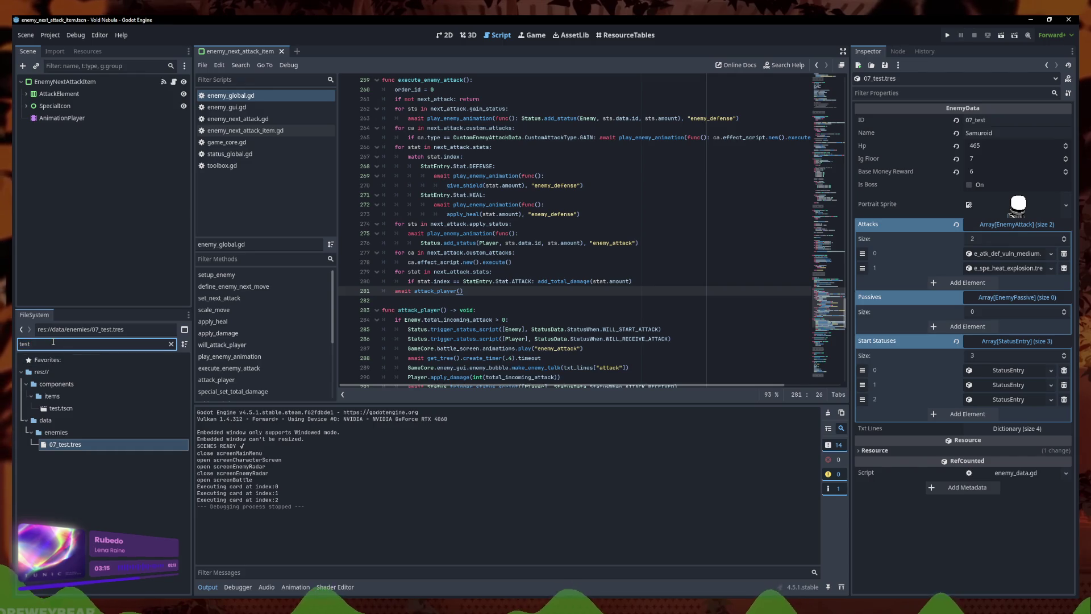
{"action": "double_click", "coordinate": [52, 342]}
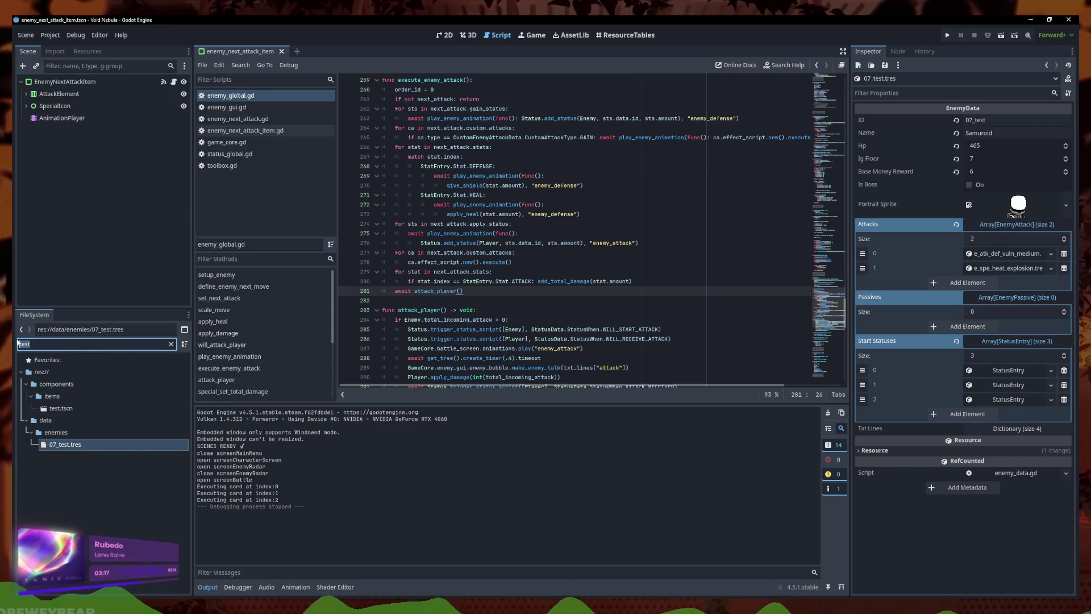
- Filter the FileSystem for 'heat_ex' and open ecus_heat_explosion.tres
{"action": "type", "text": "heaty"}
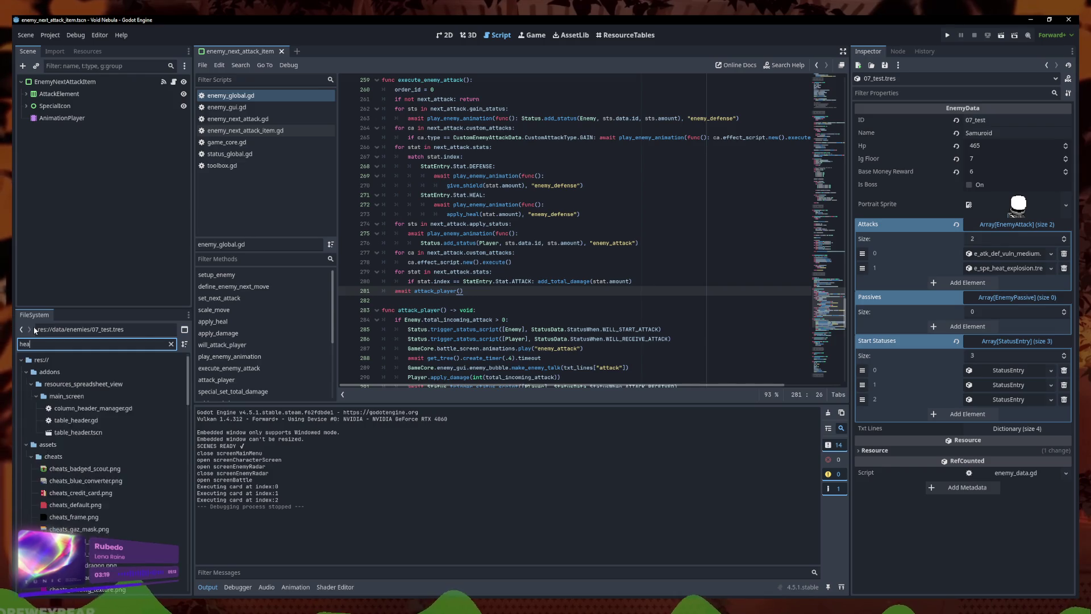
{"action": "key", "text": "BackSpace"}
{"action": "type", "text": "_ex"}
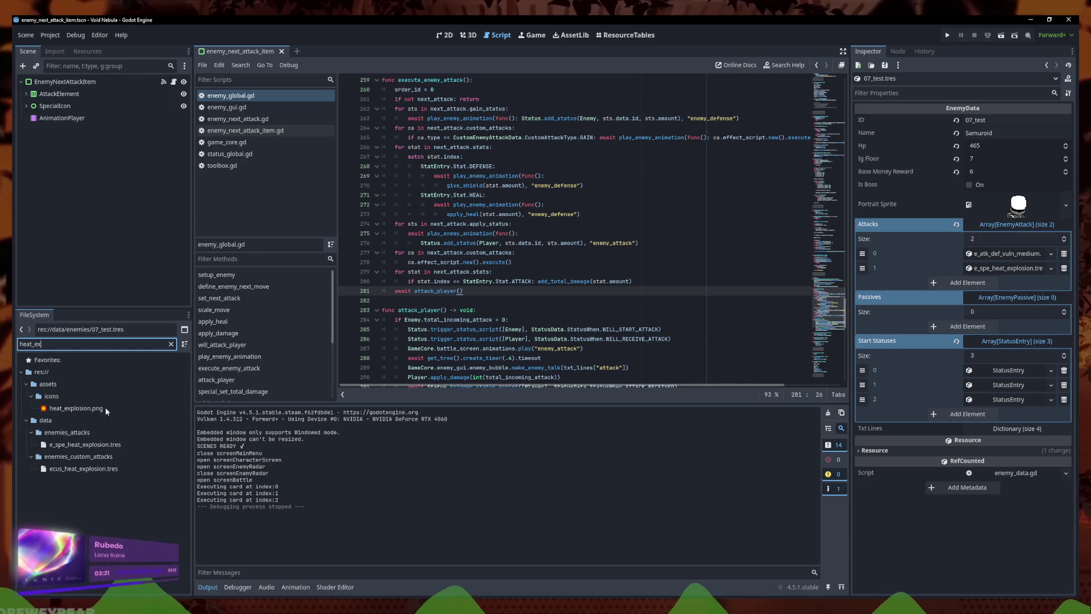
{"action": "left_click", "coordinate": [114, 468]}
- Adjust the comma after 'heat' in the '{x} damage for each enemy heat' description
{"action": "left_click", "coordinate": [926, 151]}
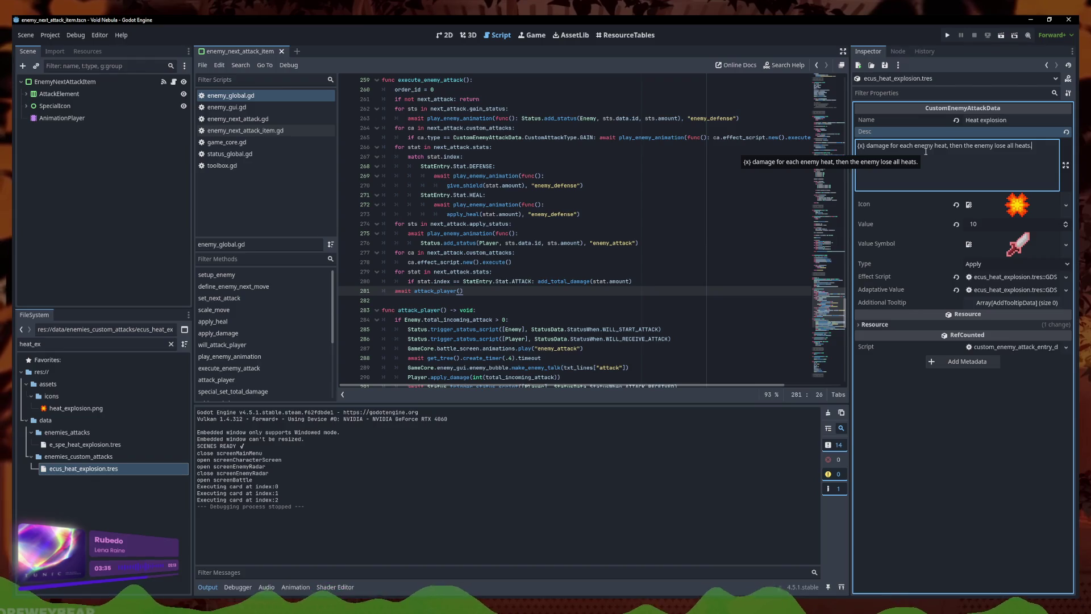
{"action": "left_click", "coordinate": [864, 146]}
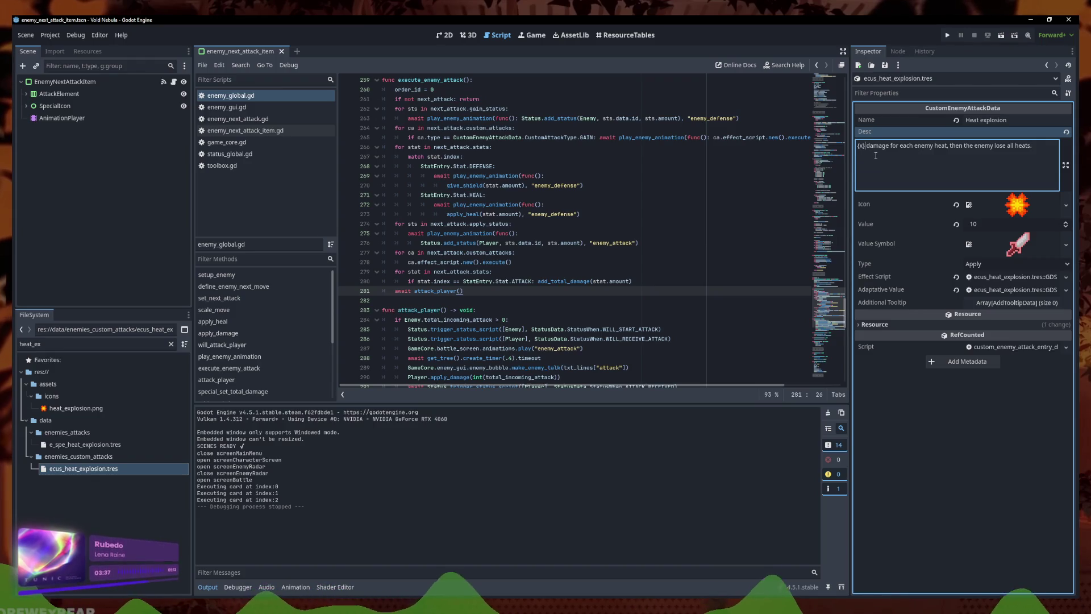
{"action": "left_click", "coordinate": [948, 147]}
{"action": "key", "text": "BackSpace"}
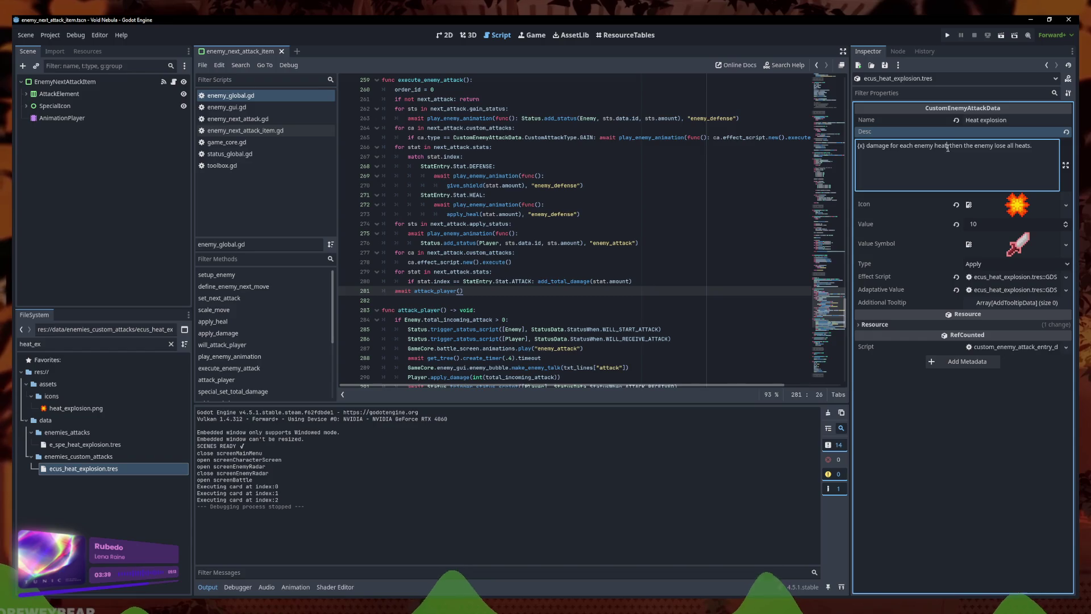
{"action": "type", "text": ","}
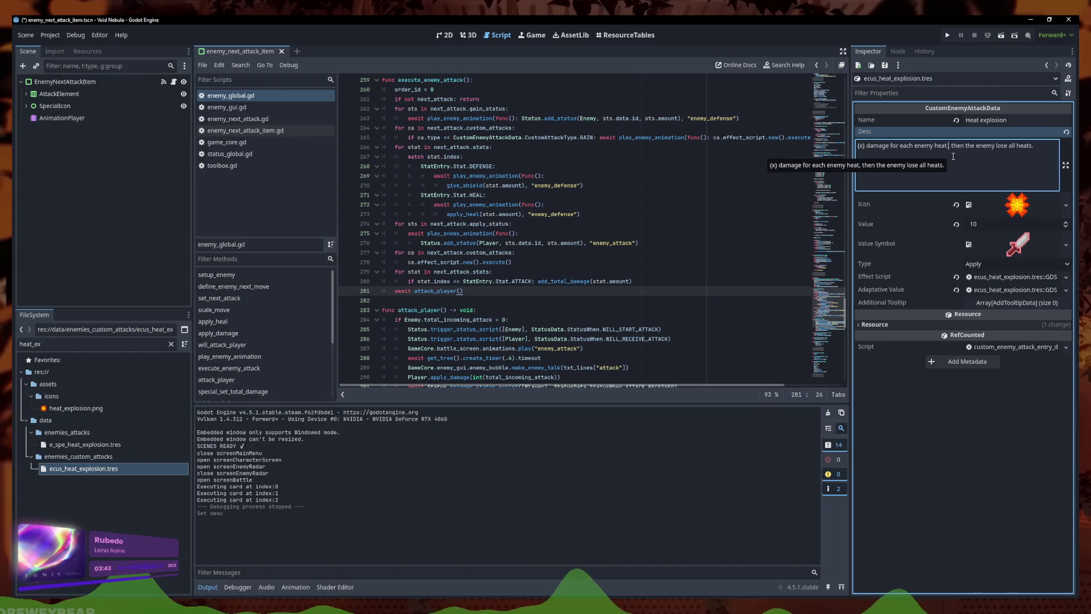
{"action": "key", "text": "BackSpace"}
{"action": "key", "text": "ctrl+z"}
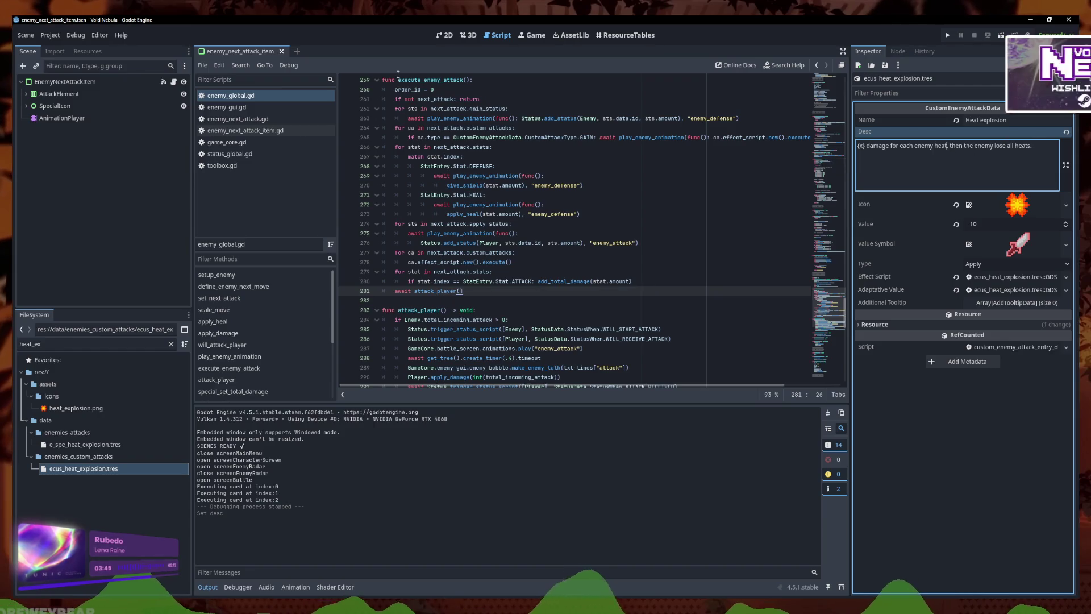
- In toolbox.gd, move the strengthened-status line below the weakened one
{"action": "left_click", "coordinate": [221, 165]}
{"action": "scroll", "coordinate": [518, 267], "scroll_direction": "down", "scroll_amount": 4}
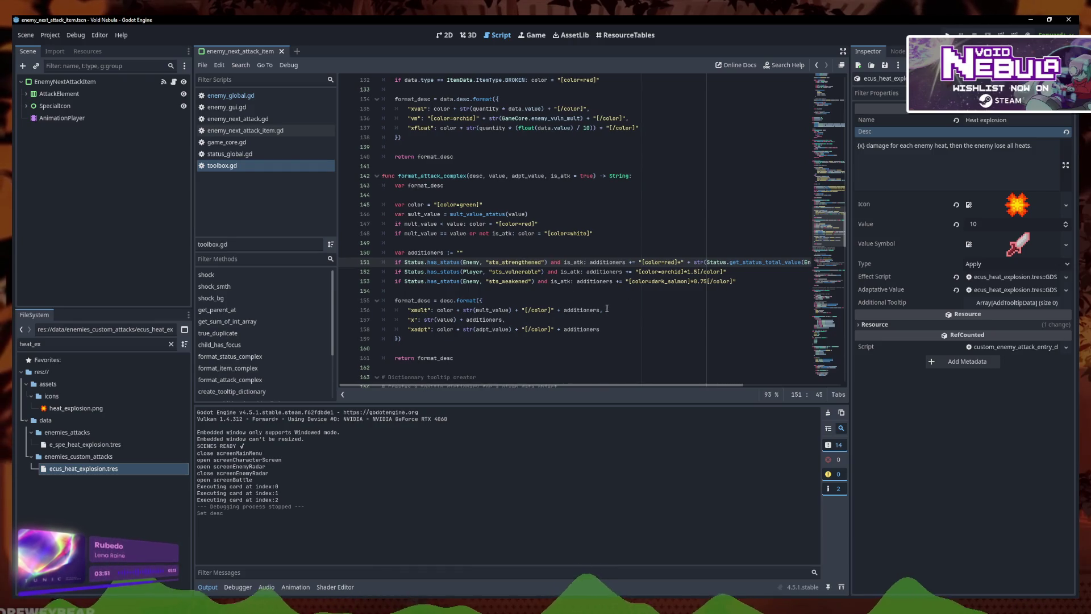
{"action": "left_click", "coordinate": [502, 320]}
{"action": "type", "text": ","}
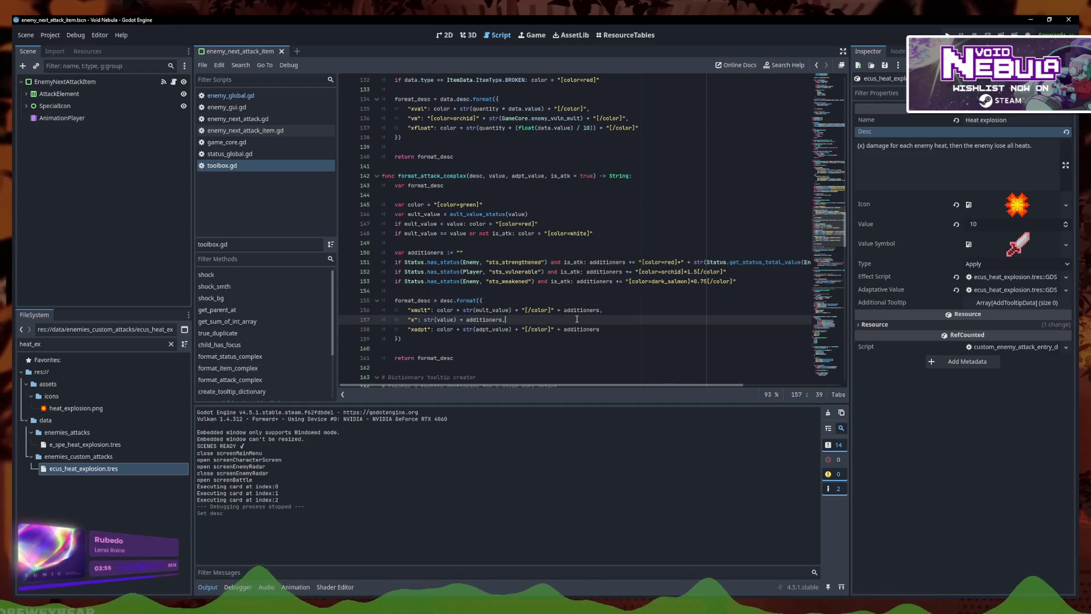
{"action": "left_click", "coordinate": [754, 283]}
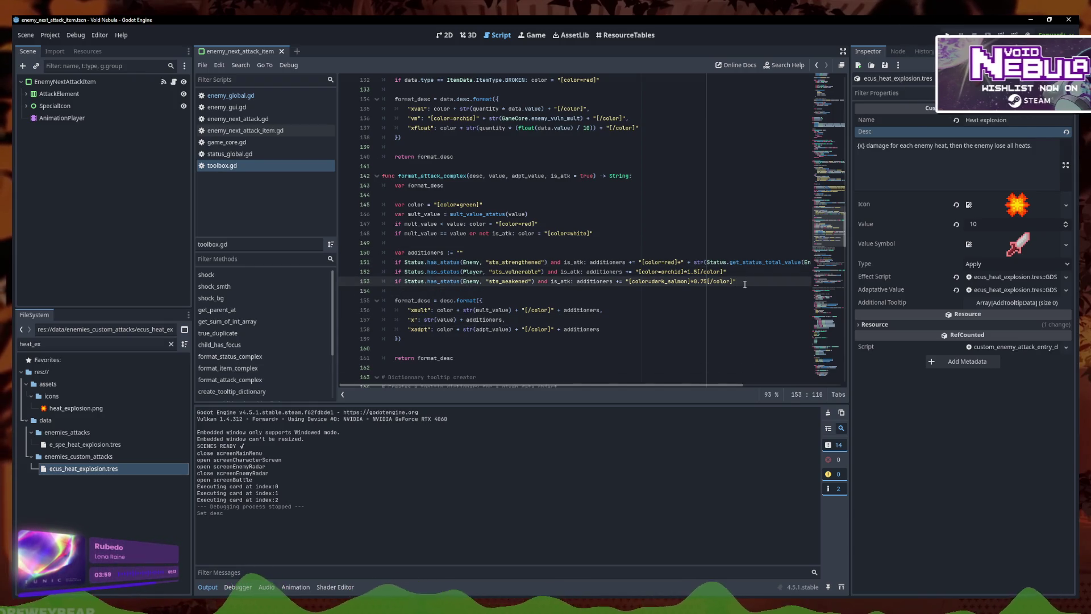
{"action": "left_click", "coordinate": [648, 262]}
{"action": "scroll", "coordinate": [658, 266], "scroll_direction": "down", "scroll_amount": 1}
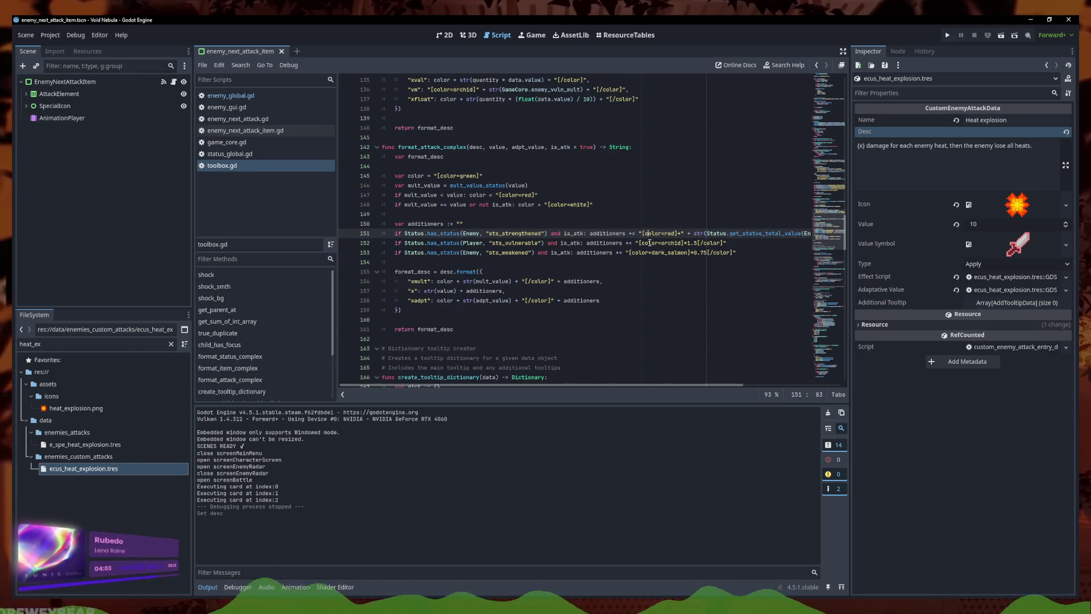
{"action": "key", "text": "alt+Down"}
{"action": "key", "text": "alt+Down"}
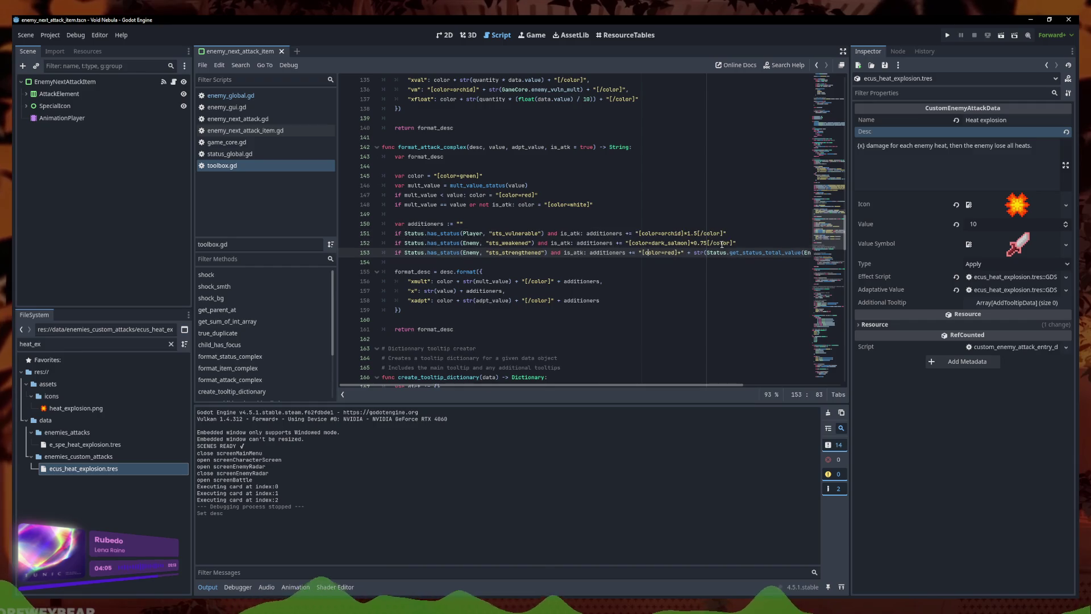
- Declare var bonus := "" on a new line below the additioners declaration
{"action": "key", "text": "Up"}
{"action": "key", "text": "Up"}
{"action": "key", "text": "Up"}
{"action": "key", "text": "Return"}
{"action": "type", "text": "var total_additioners"}
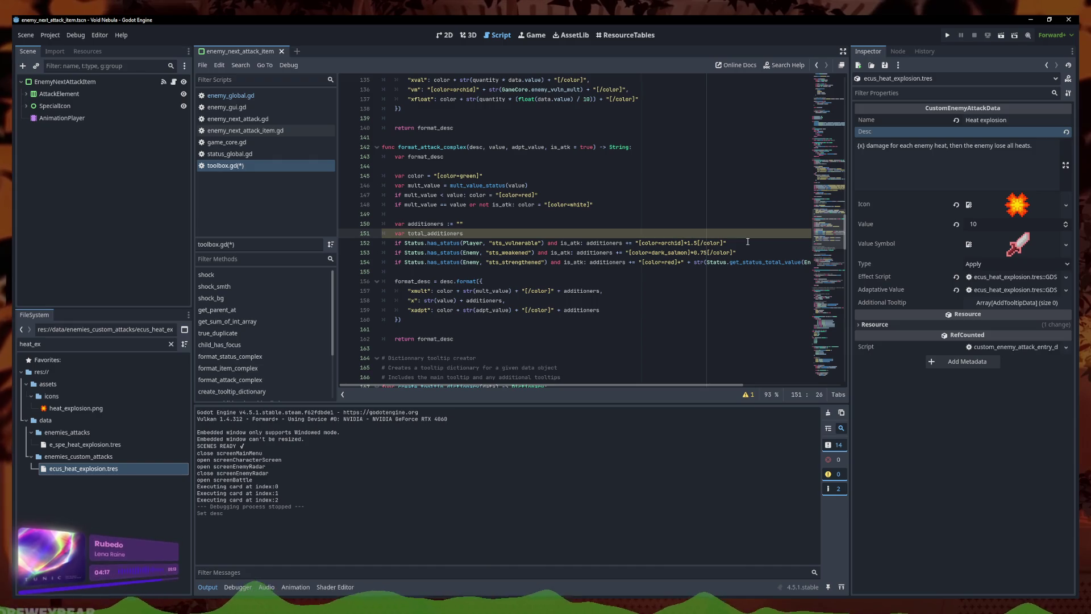
{"action": "type", "text": " := \""}
{"action": "left_click", "coordinate": [463, 233]}
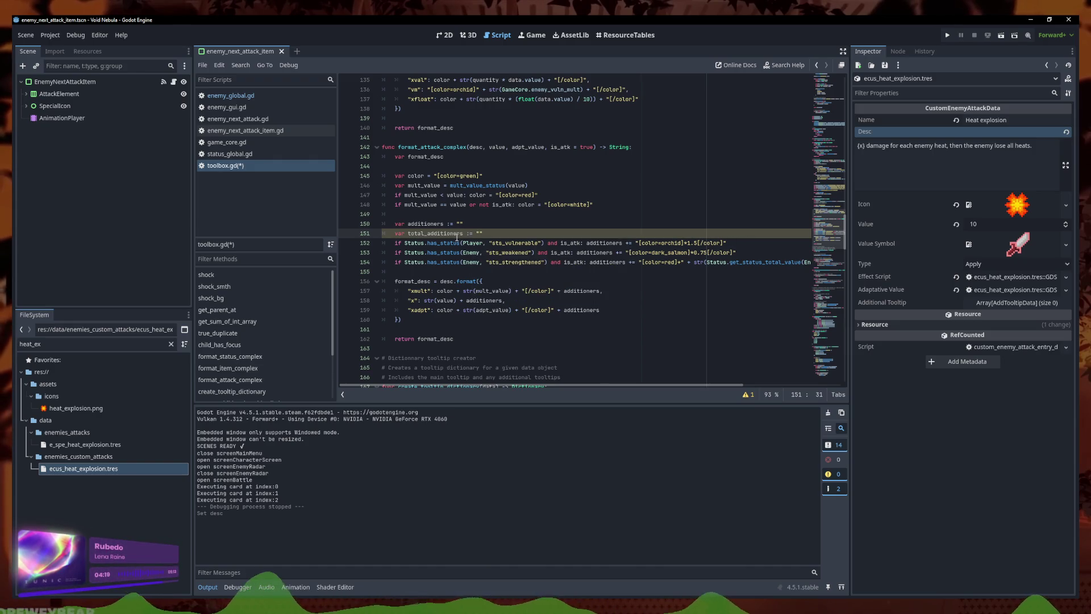
{"action": "key", "text": "BackSpace"}
{"action": "key", "text": "BackSpace"}
{"action": "key", "text": "BackSpace"}
{"action": "type", "text": "bonu"}
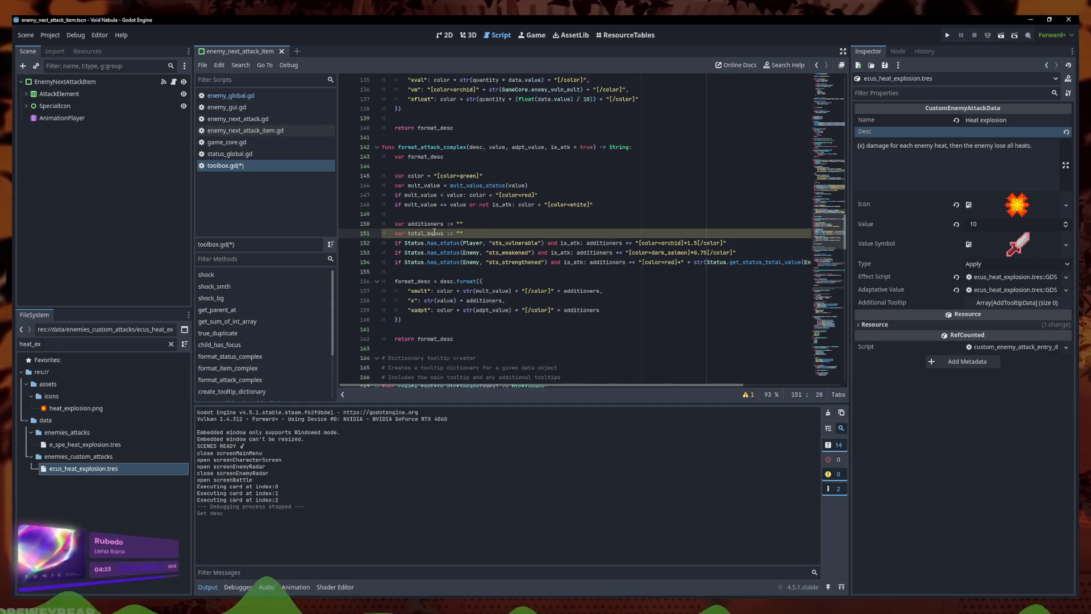
{"action": "left_click", "coordinate": [428, 233]}
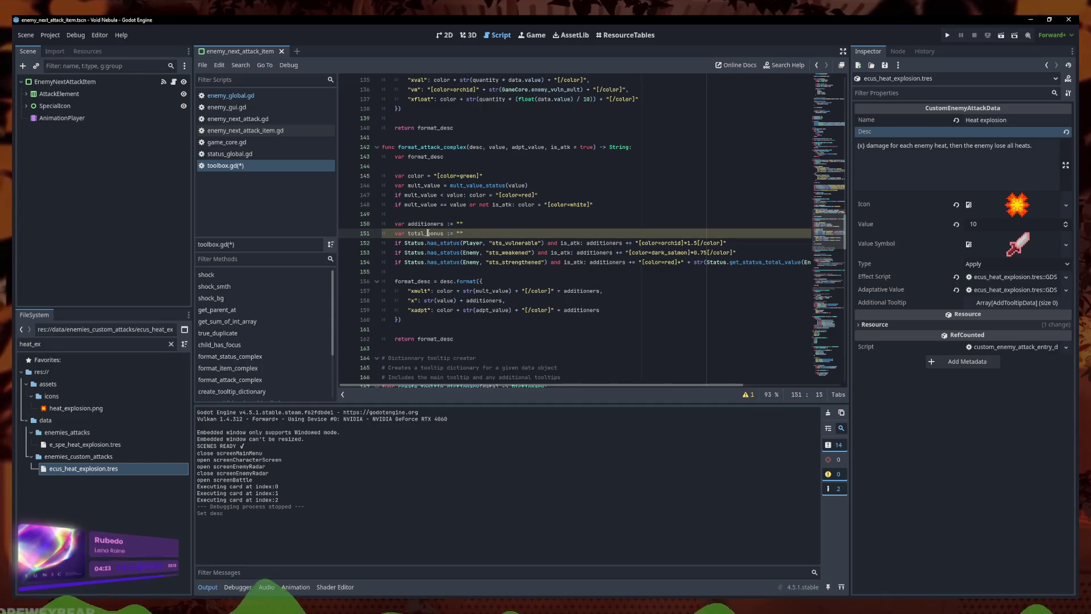
- Make the strengthened line append to bonus instead of additioners
{"action": "left_click", "coordinate": [559, 262]}
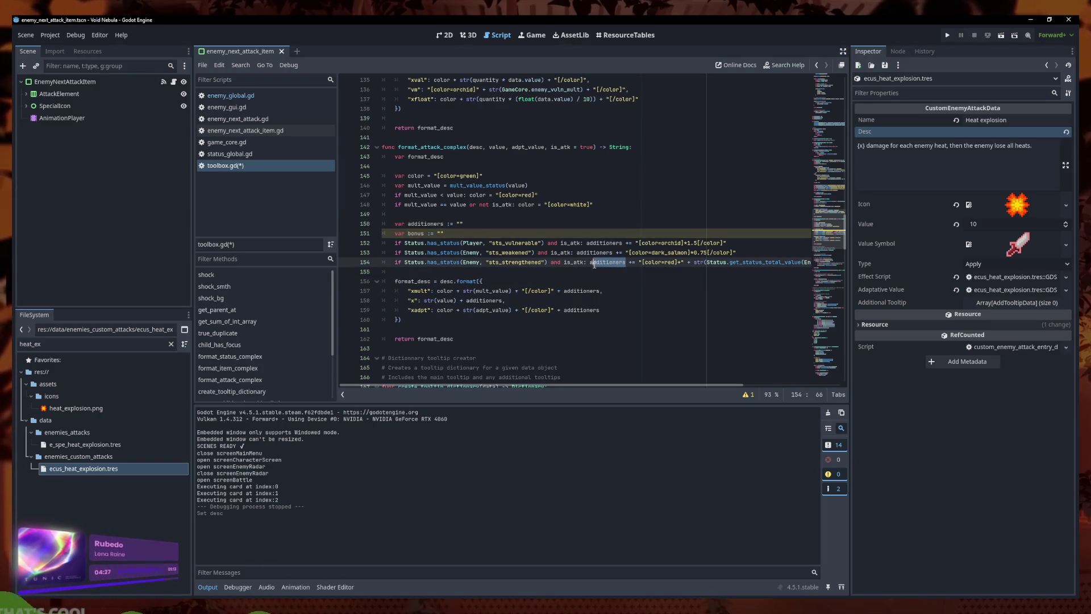
{"action": "type", "text": "bonus"}
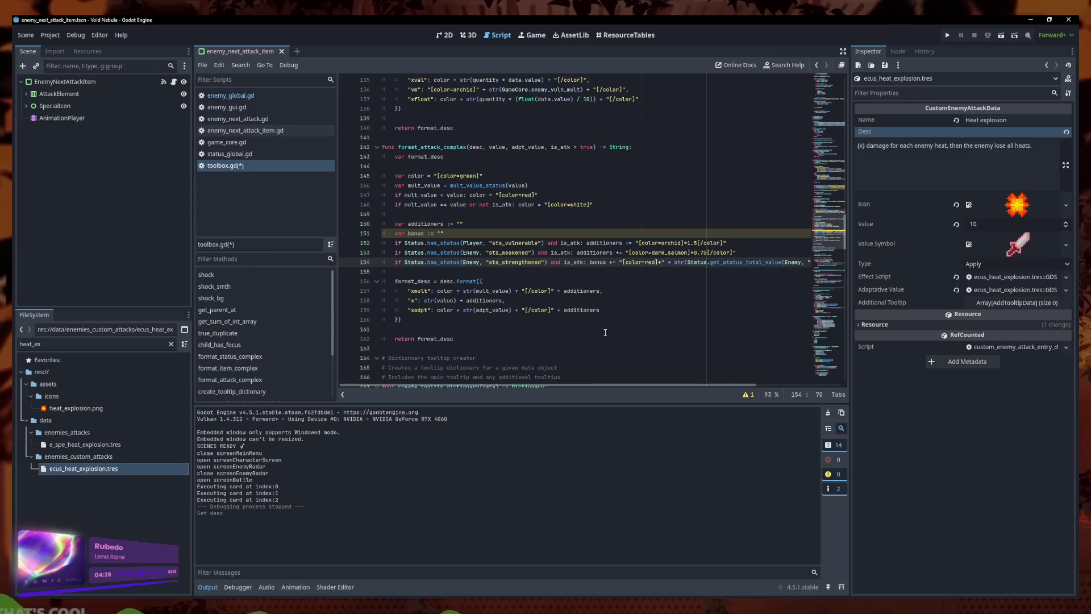
{"action": "left_click", "coordinate": [601, 291]}
{"action": "left_click", "coordinate": [600, 309], "text": "alt"}
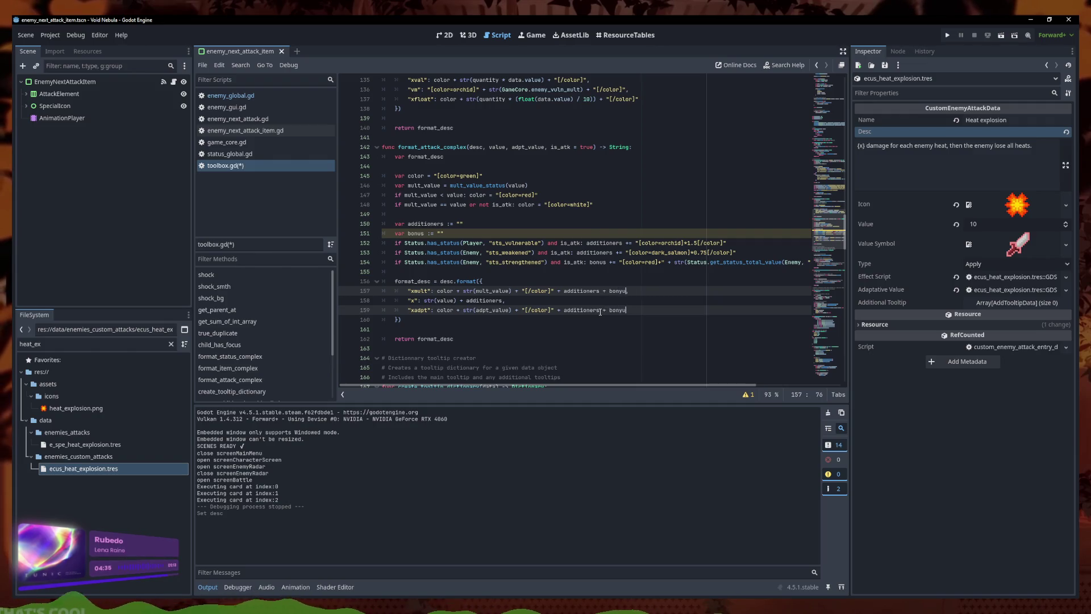
- Append + bonus to the xmult and xadpt entries and save toolbox.gd
{"action": "type", "text": "onis"}
{"action": "key", "text": "BackSpace"}
{"action": "key", "text": "BackSpace"}
{"action": "type", "text": "us"}
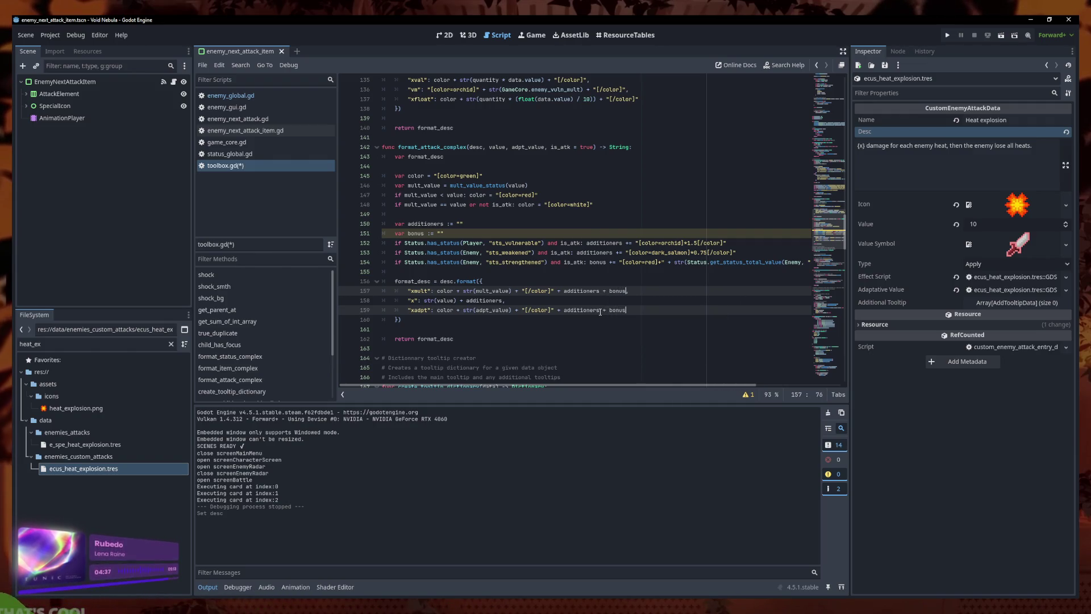
{"action": "key", "text": "ctrl+s"}
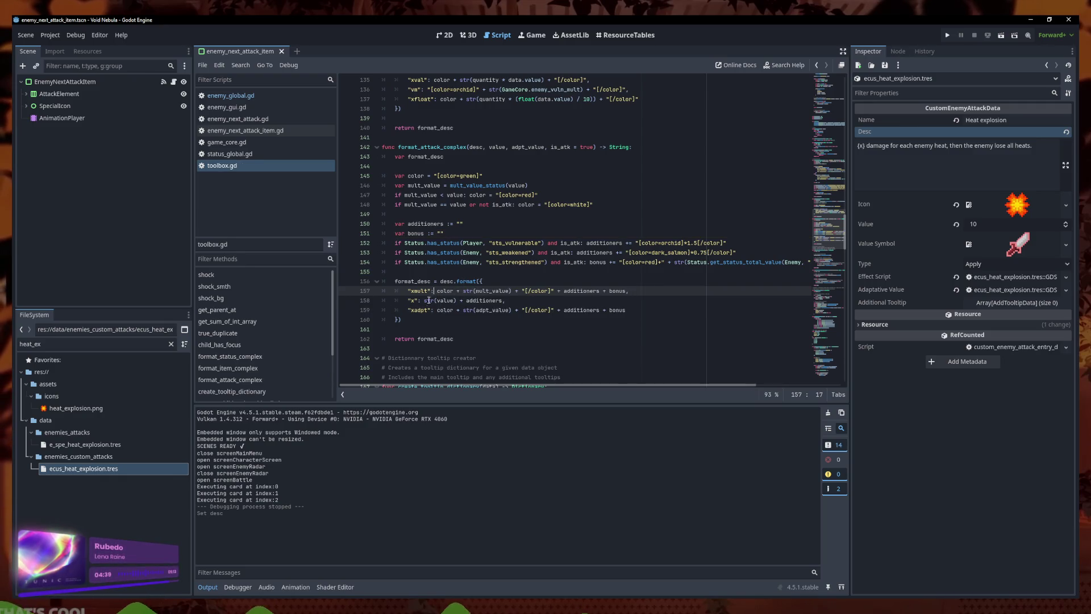
- Duplicate the 'x' entry line of the format dictionary
{"action": "left_click", "coordinate": [716, 290]}
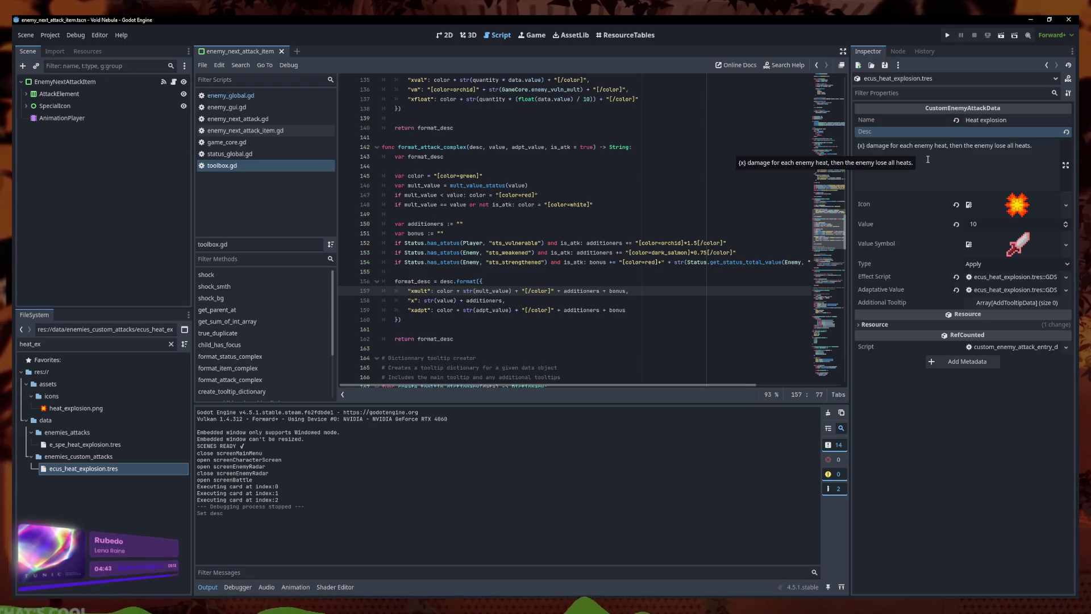
{"action": "left_click", "coordinate": [632, 304]}
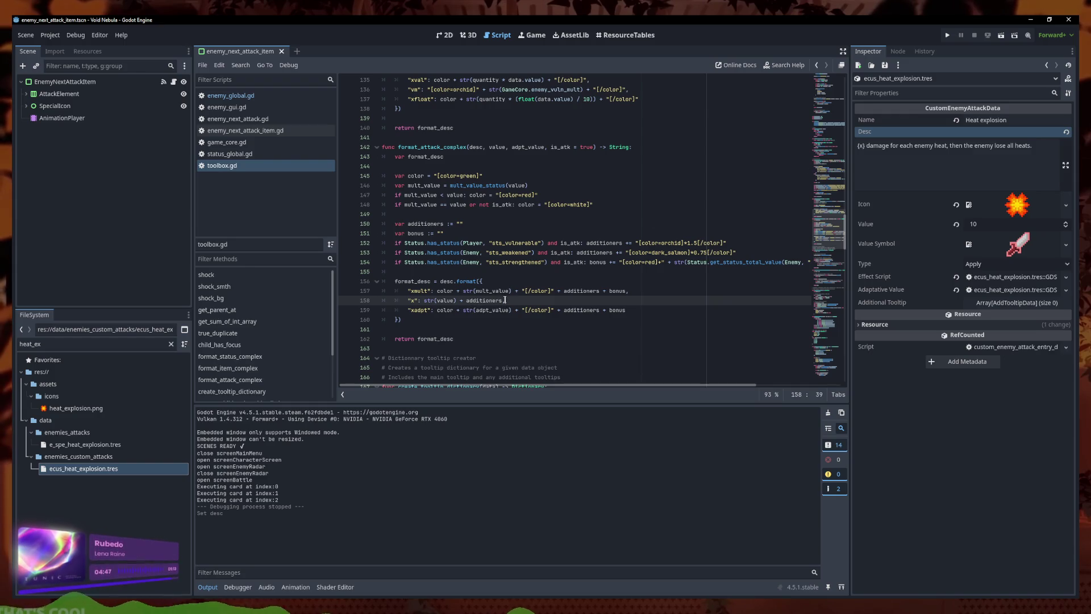
{"action": "left_click_drag", "start_coordinate": [504, 300], "coordinate": [460, 301]}
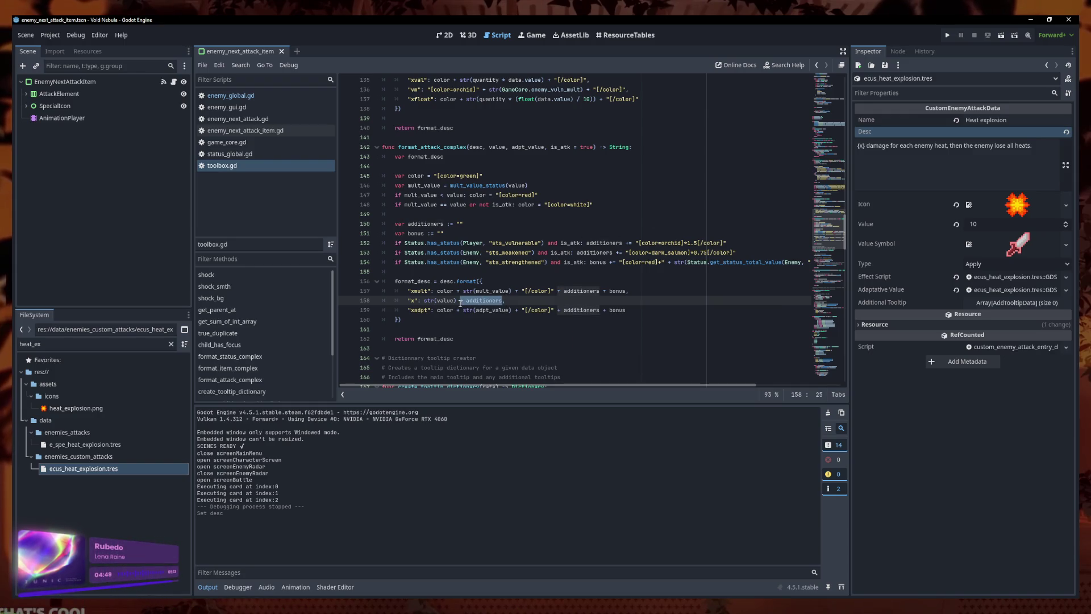
{"action": "left_click", "coordinate": [467, 310]}
{"action": "scroll", "coordinate": [518, 275], "scroll_direction": "down", "scroll_amount": 1}
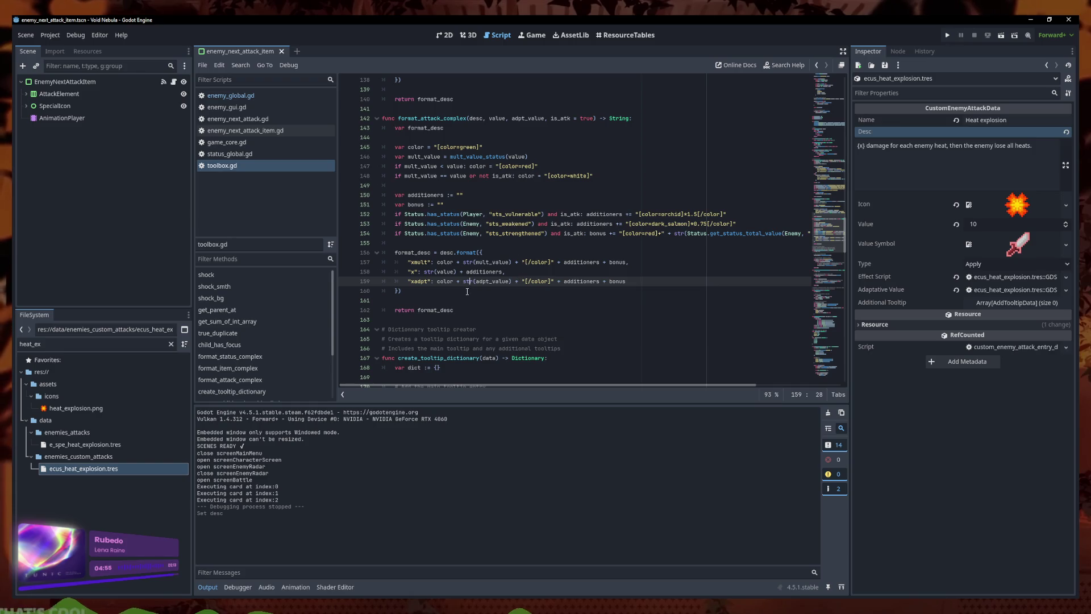
{"action": "mouse_move", "coordinate": [504, 271]}
{"action": "left_mouse_down"}
{"action": "mouse_move", "coordinate": [419, 261]}
{"action": "mouse_move", "coordinate": [402, 272]}
{"action": "left_mouse_up"}
{"action": "key", "text": "ctrl+c"}
{"action": "key", "text": "End"}
{"action": "key", "text": "Return"}
{"action": "key", "text": "ctrl+v"}
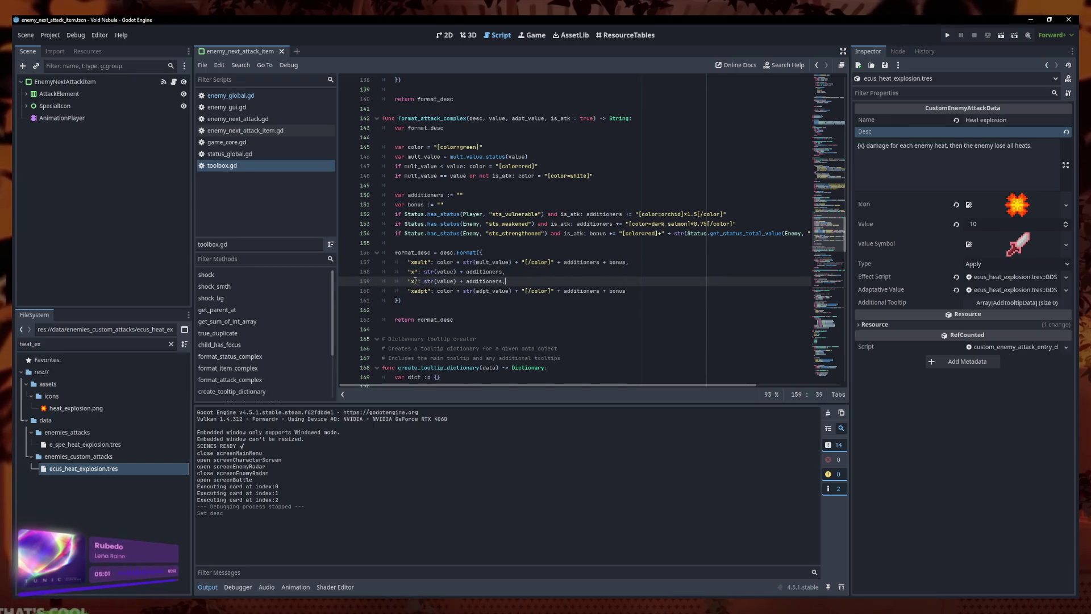
- Rename the copy to 'xadd', remove + additioners from 'x', and save
{"action": "left_click", "coordinate": [414, 281]}
{"action": "type", "text": "add"}
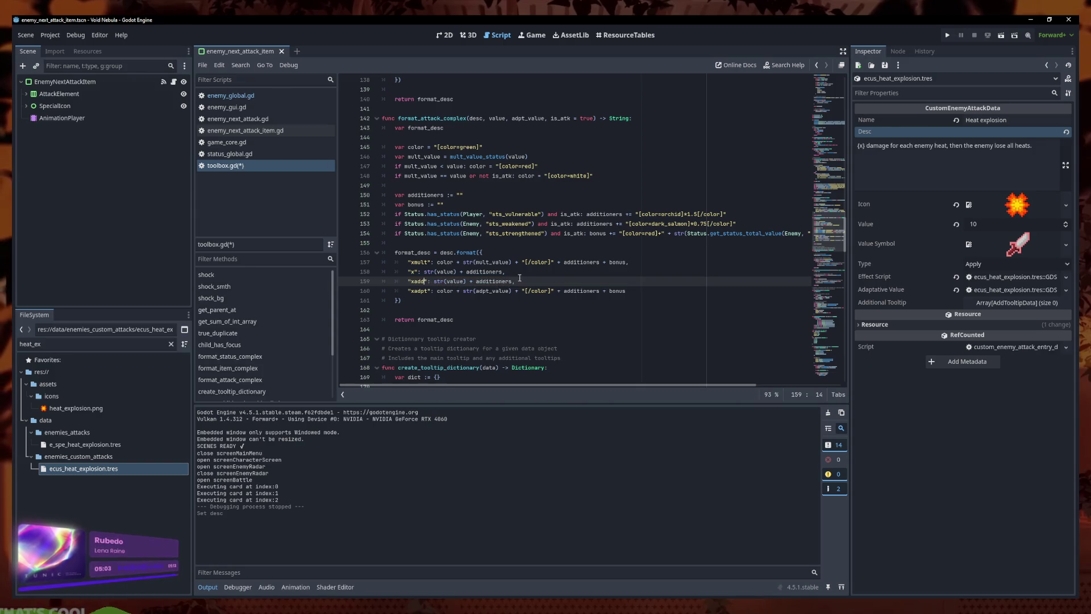
{"action": "key", "text": "BackSpace"}
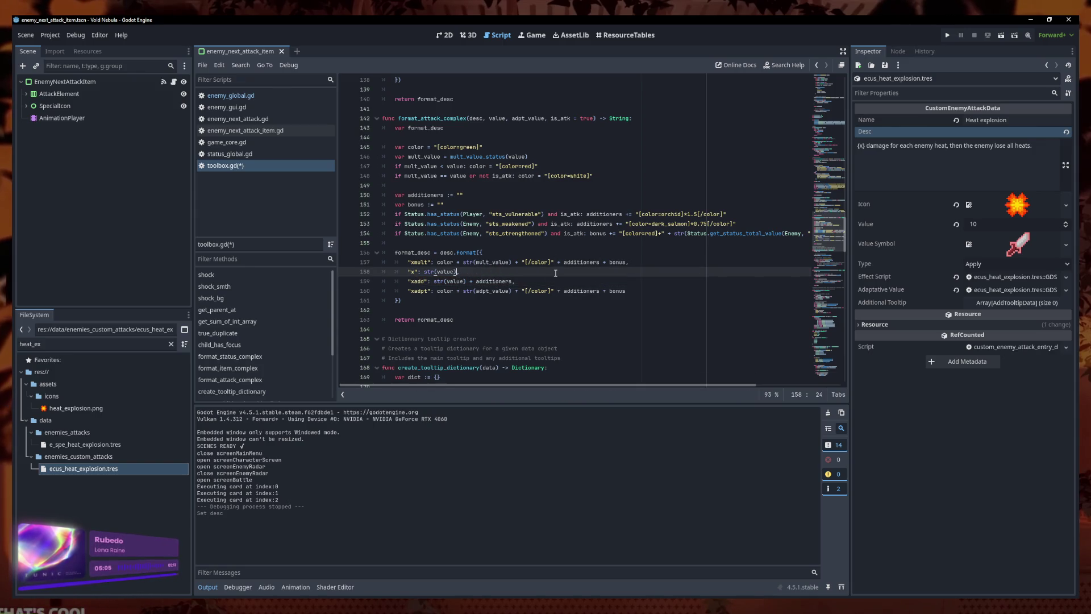
{"action": "type", "text": ","}
{"action": "key", "text": "ctrl+s"}
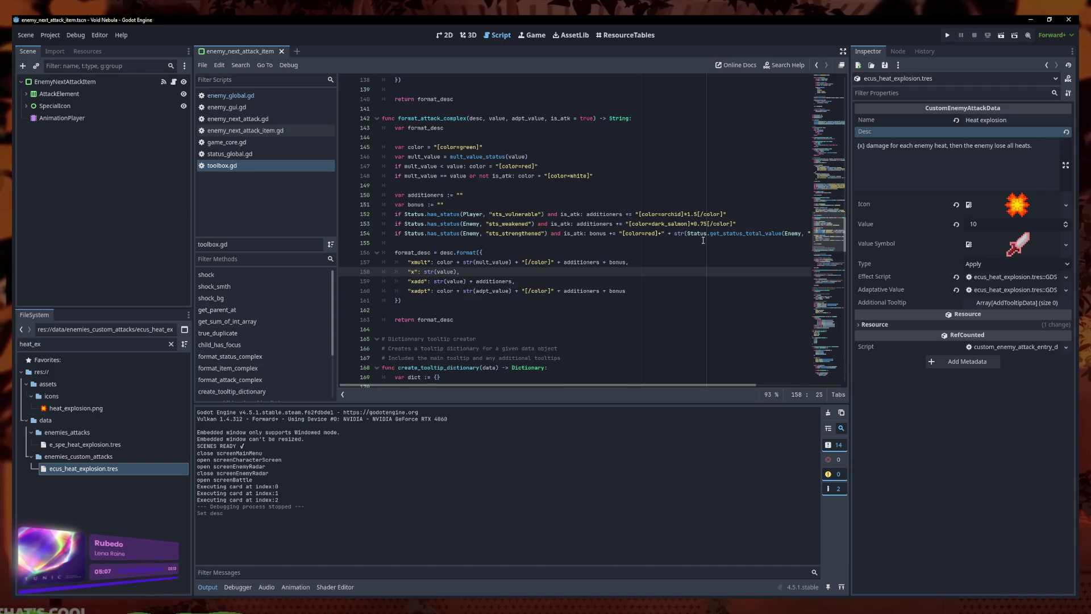
{"action": "left_click", "coordinate": [916, 152]}
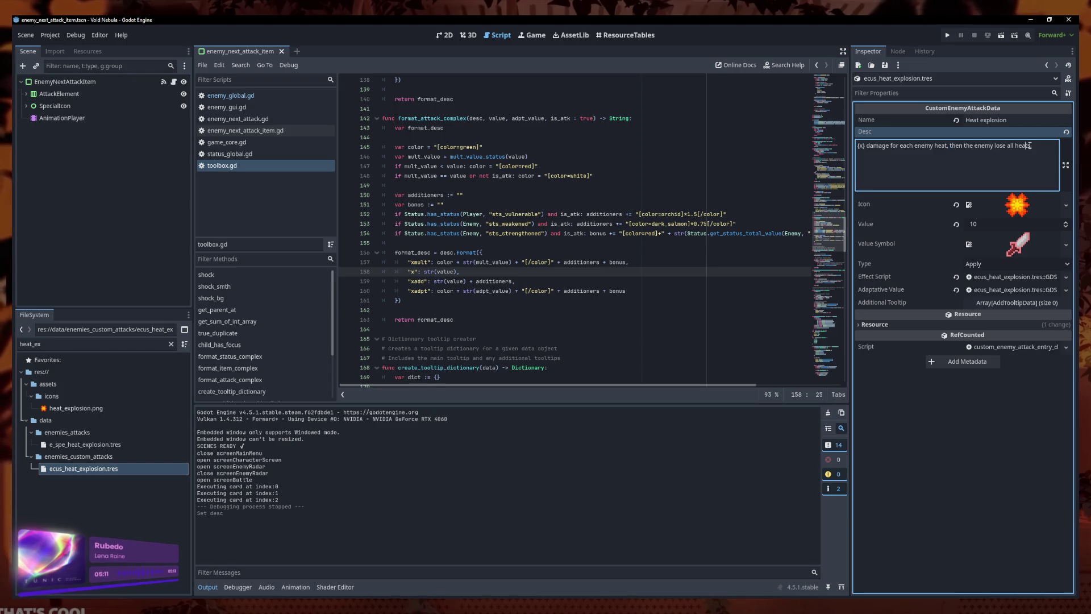
- Change the Heat explosion Desc to insert ({xadpt}) after 'each enemy heat' and end with 's.'
{"action": "type", "text": "s."}
{"action": "left_click", "coordinate": [947, 146]}
{"action": "type", "text": "("}
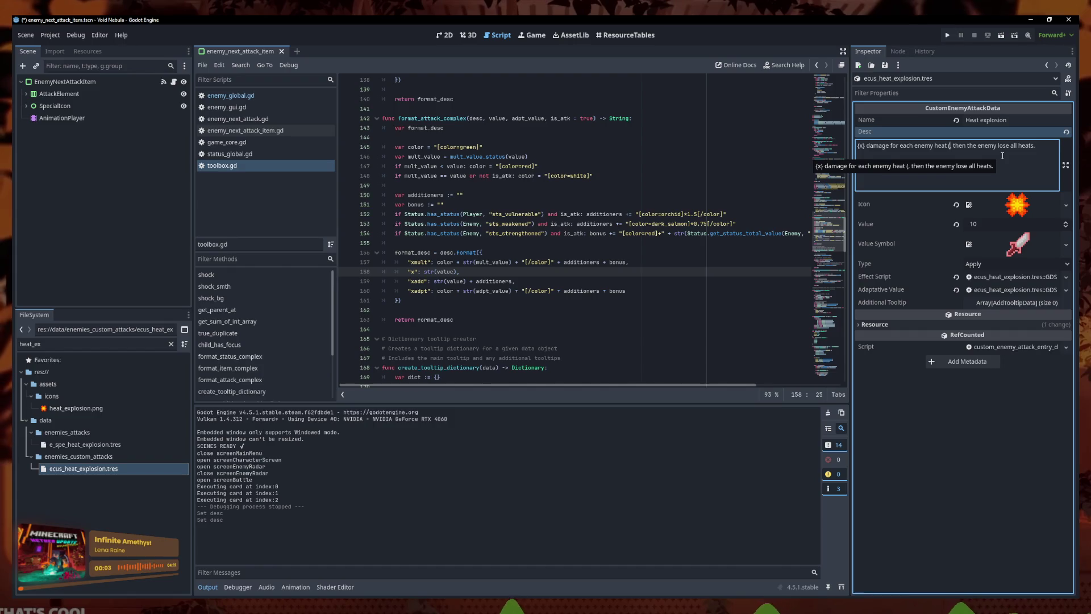
{"action": "type", "text": "{}"}
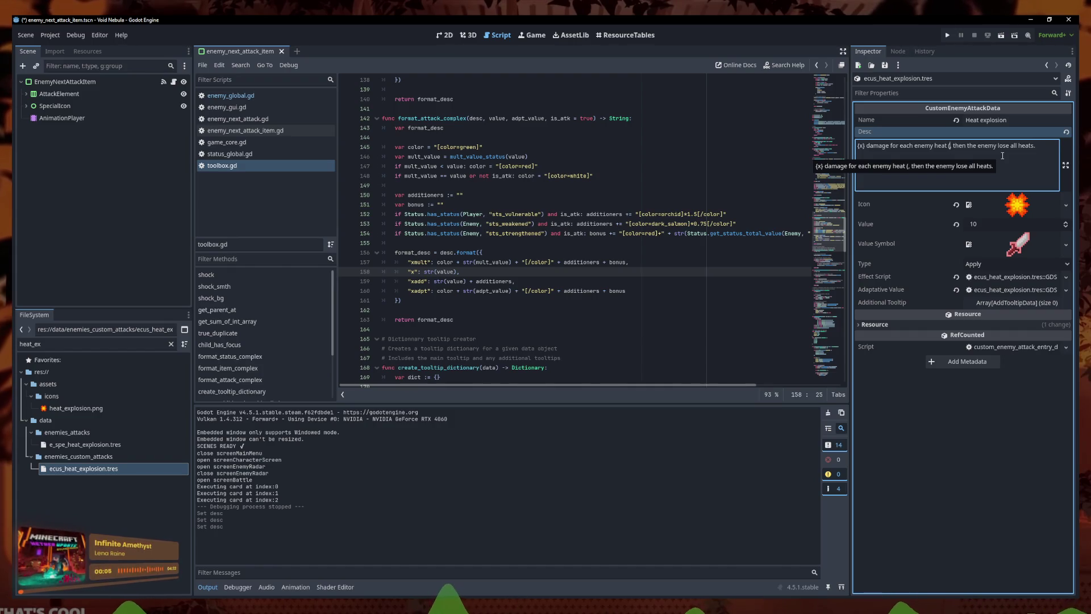
{"action": "type", "text": ")"}
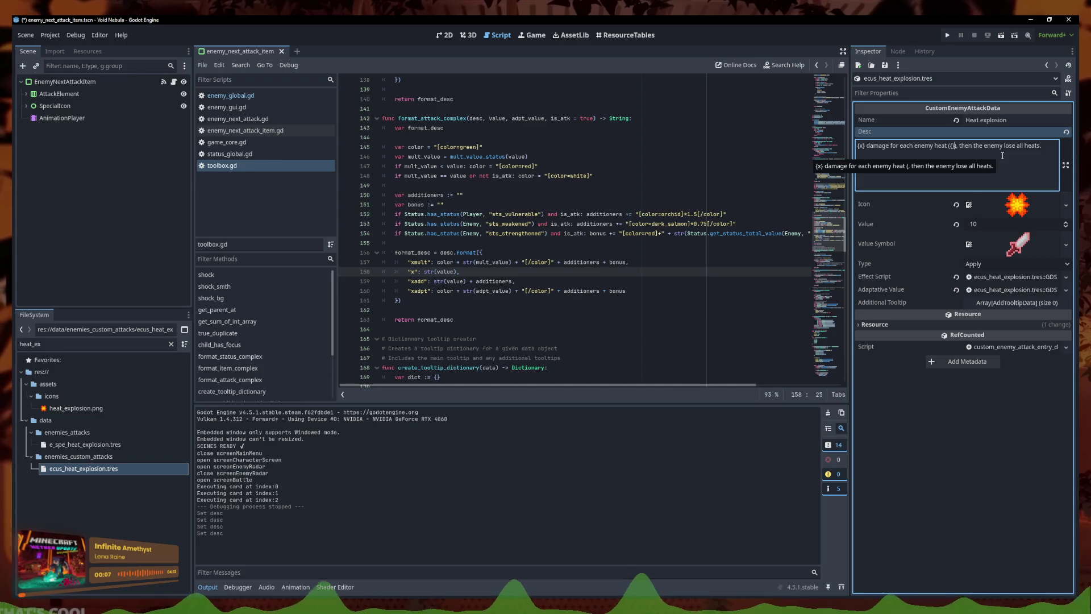
{"action": "type", "text": "xa"}
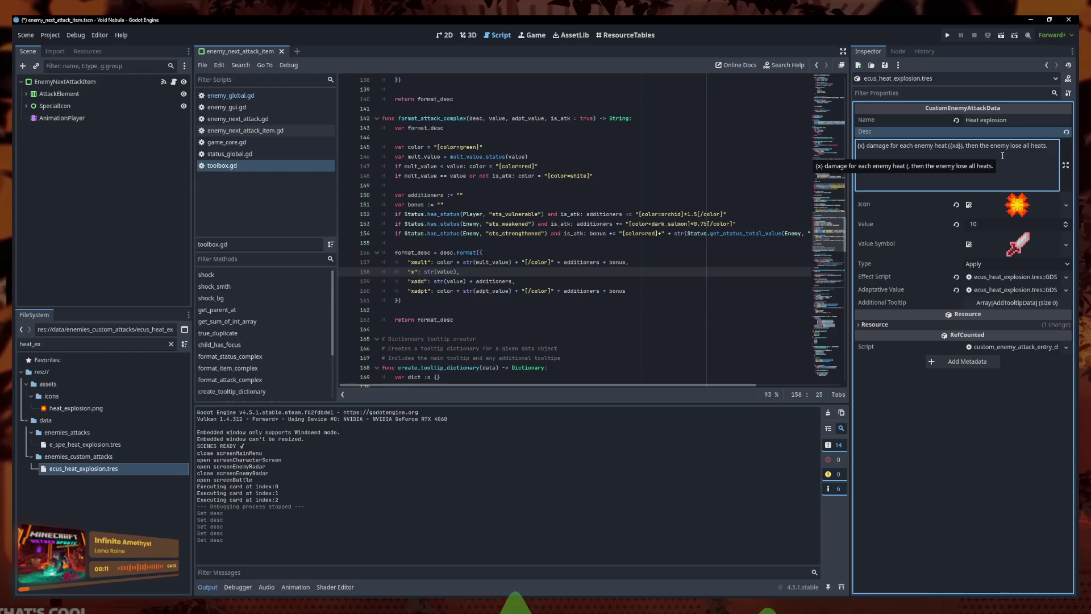
{"action": "key", "text": "BackSpace"}
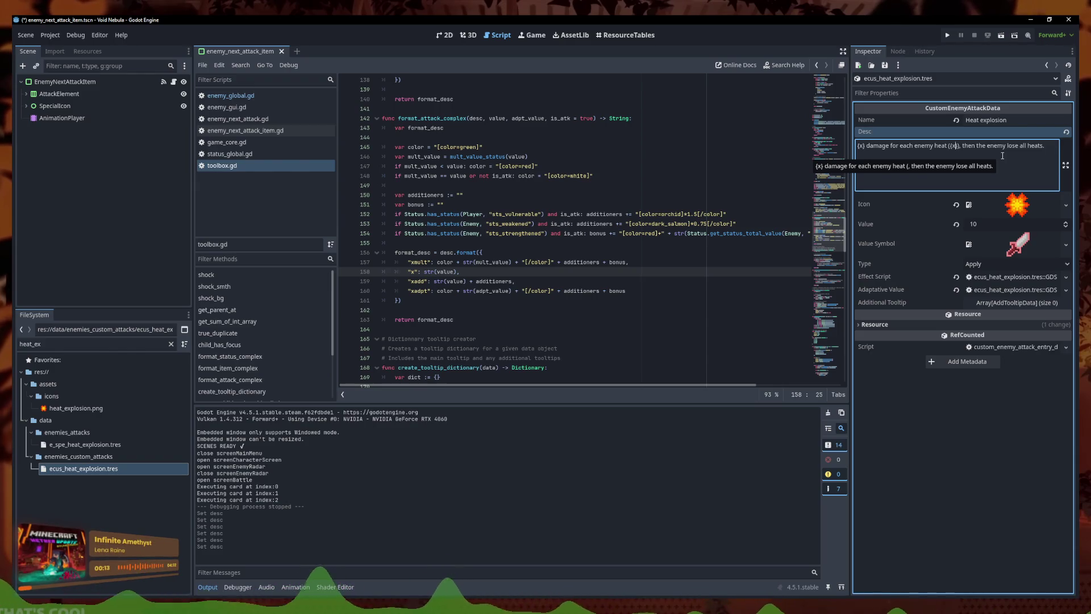
{"action": "type", "text": "adpt"}
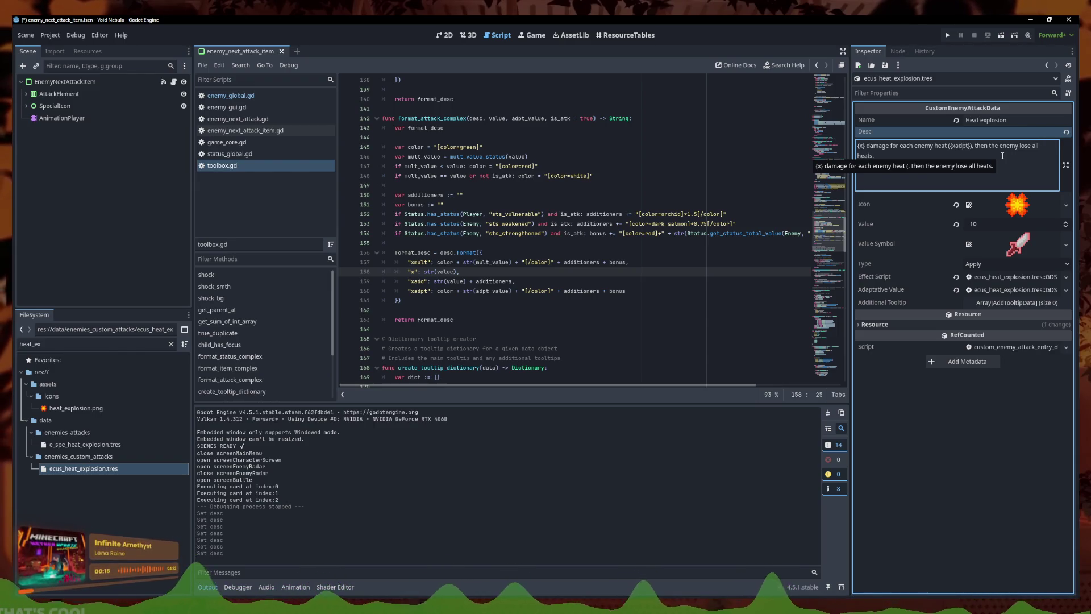
- Save the heat explosion resource and launch the game to test the tooltip
{"action": "key", "text": "ctrl+s"}
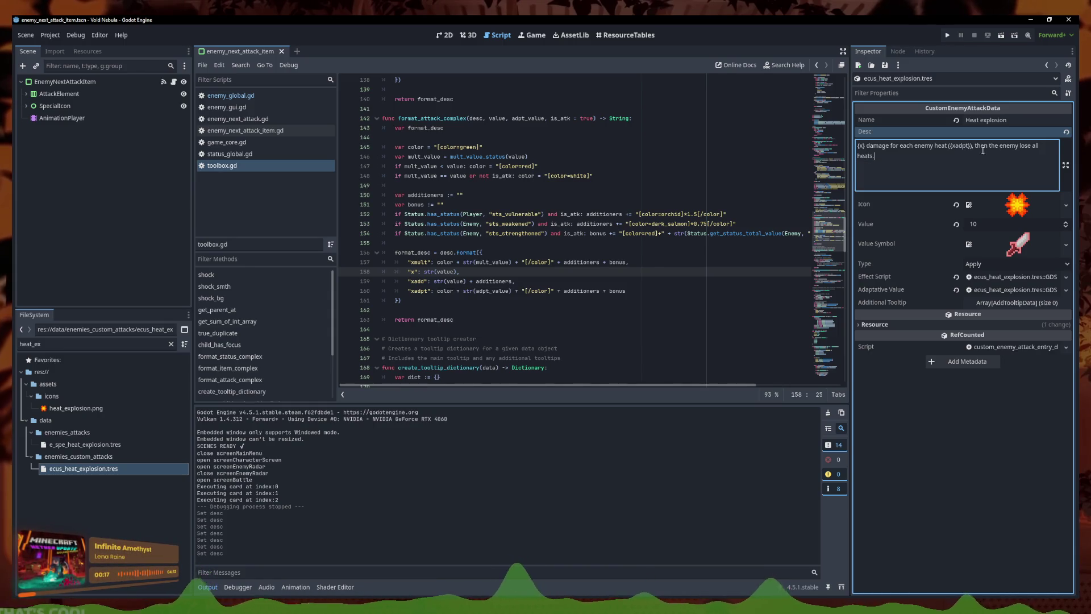
{"action": "left_click", "coordinate": [974, 148]}
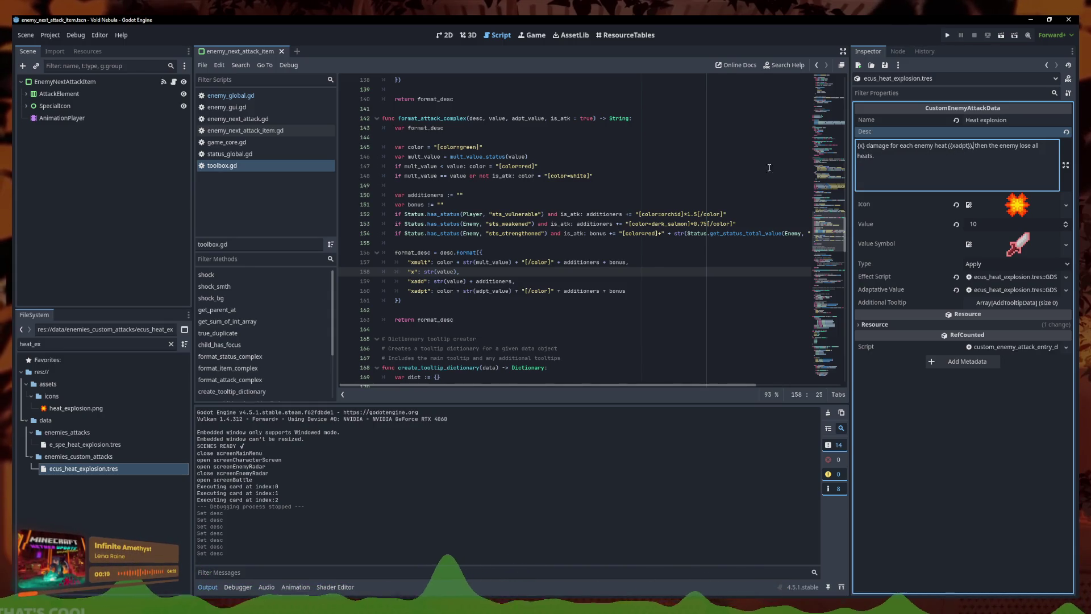
{"action": "left_click", "coordinate": [947, 35]}
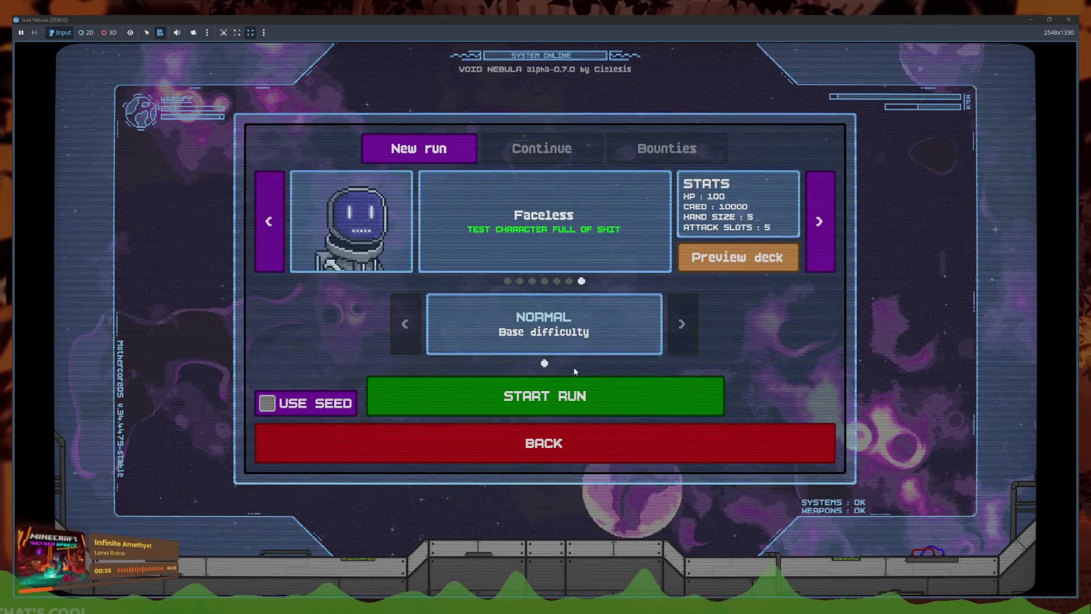
- Start a run, enter the Samuroid fight, check the Heat explosion tooltip showing 10 per heat, then close the game
{"action": "left_click", "coordinate": [570, 377]}
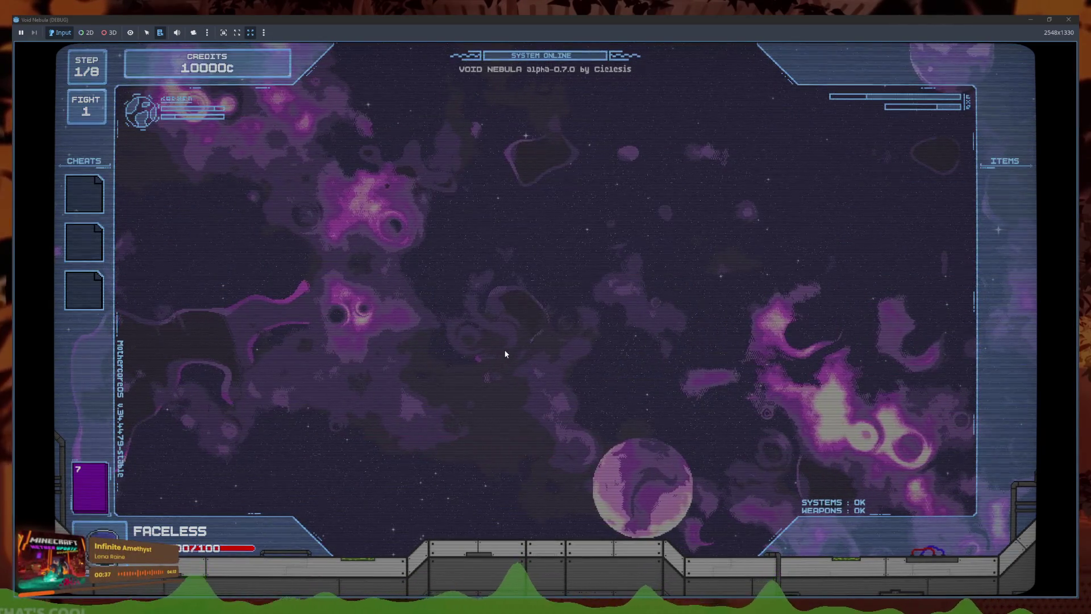
{"action": "left_click", "coordinate": [506, 298]}
{"action": "mouse_move", "coordinate": [549, 248]}
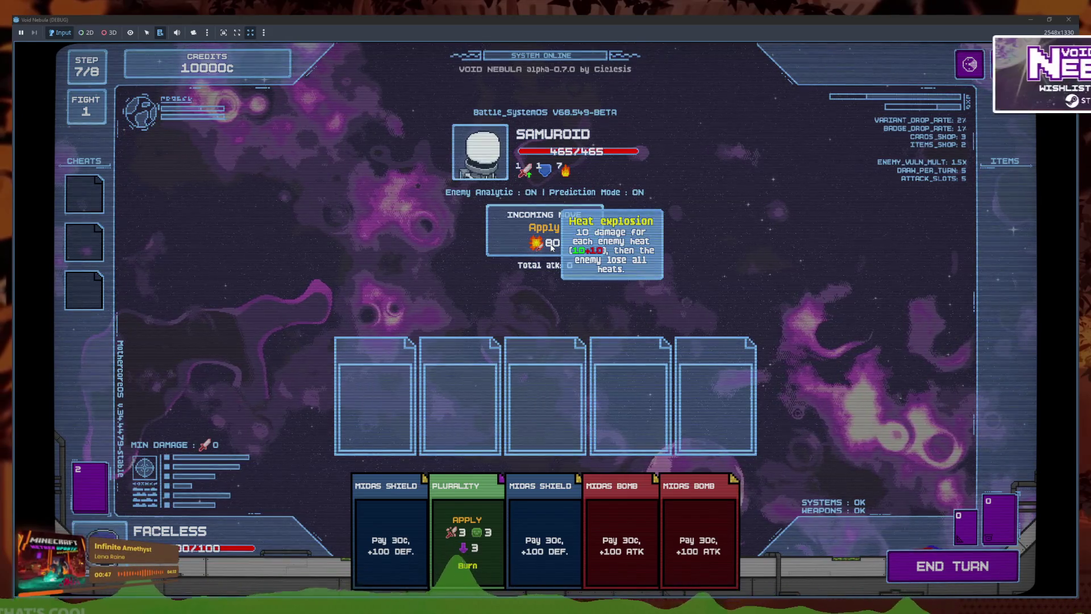
{"action": "left_click", "coordinate": [1031, 19]}
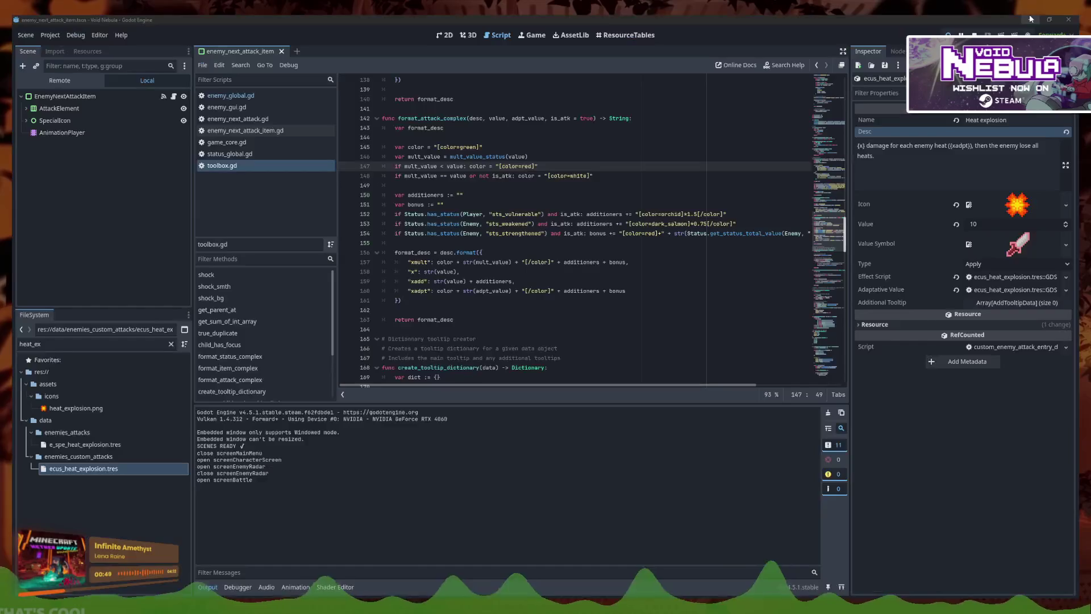
- Open enemy_next_attack_item.gd and locate the tooltip-populating condition and adaptive value lines
{"action": "left_click", "coordinate": [504, 275]}
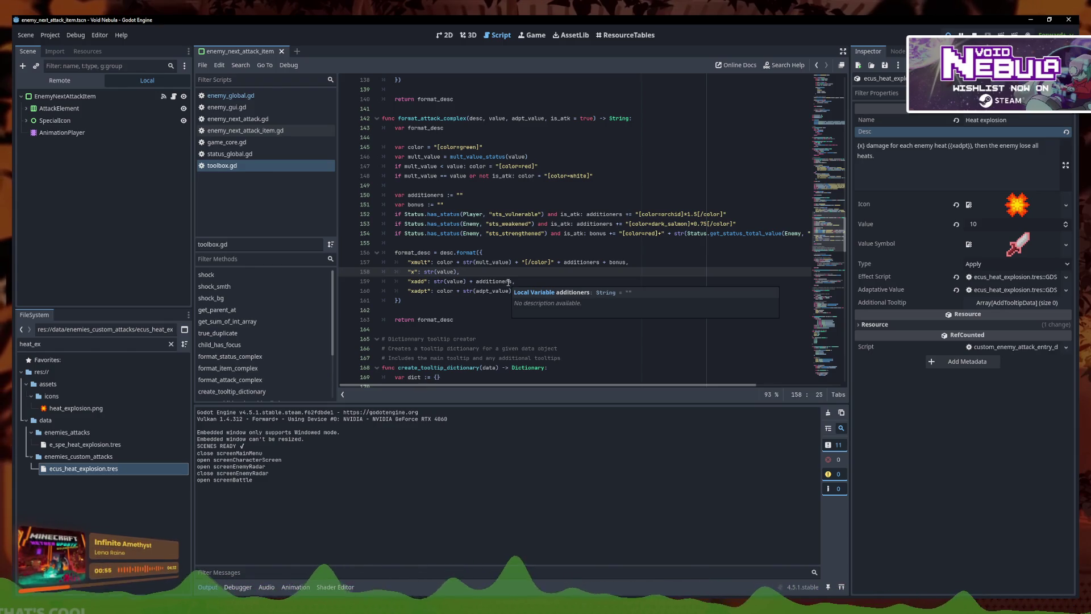
{"action": "left_click", "coordinate": [244, 130]}
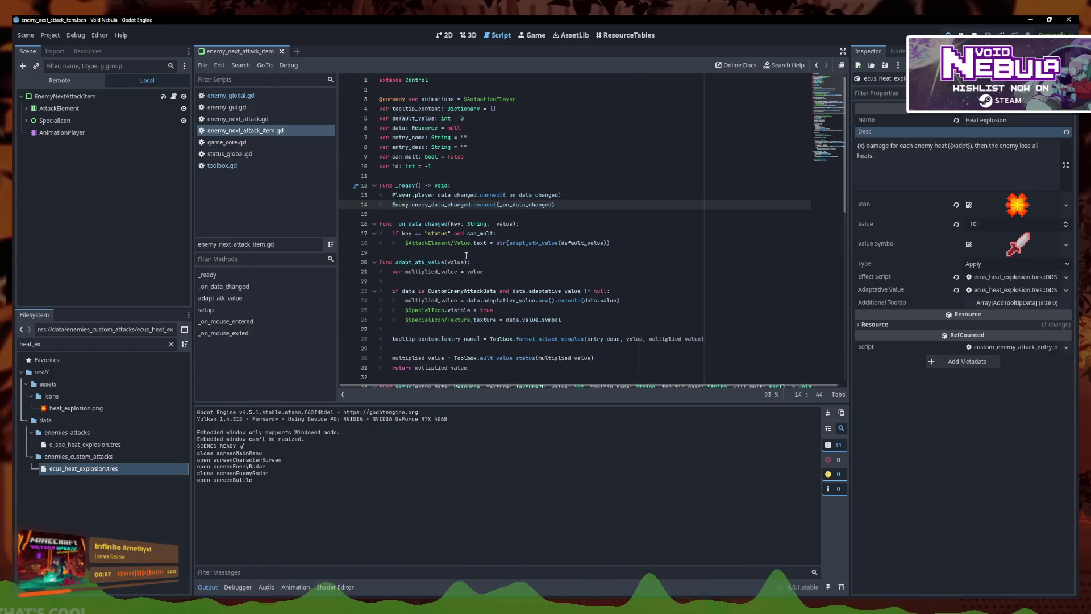
{"action": "scroll", "coordinate": [482, 261], "scroll_direction": "down", "scroll_amount": 3}
{"action": "scroll", "coordinate": [487, 248], "scroll_direction": "down", "scroll_amount": 5}
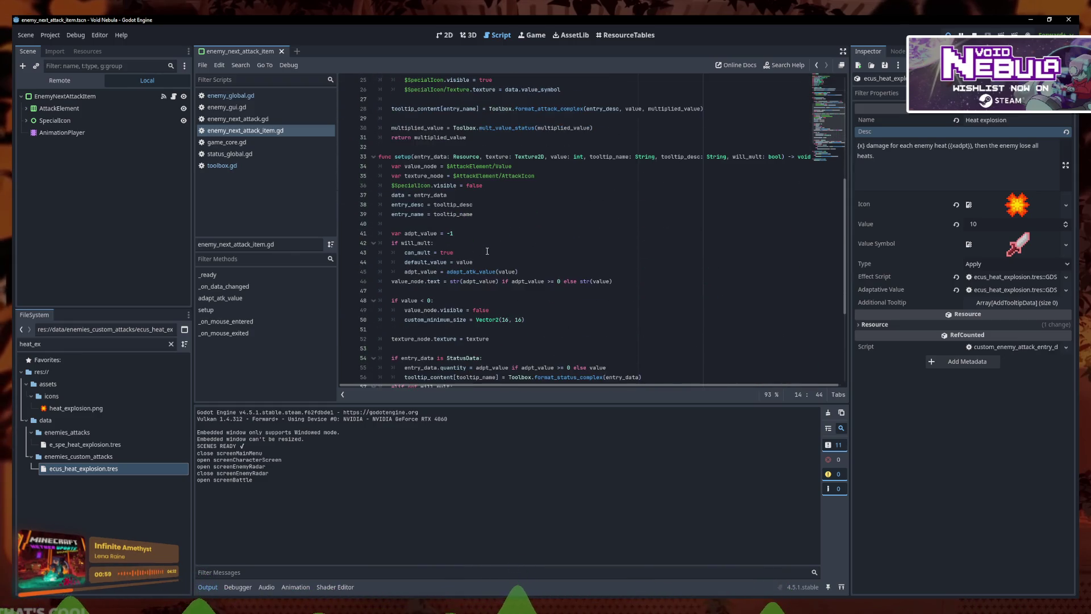
{"action": "scroll", "coordinate": [485, 248], "scroll_direction": "down", "scroll_amount": 5}
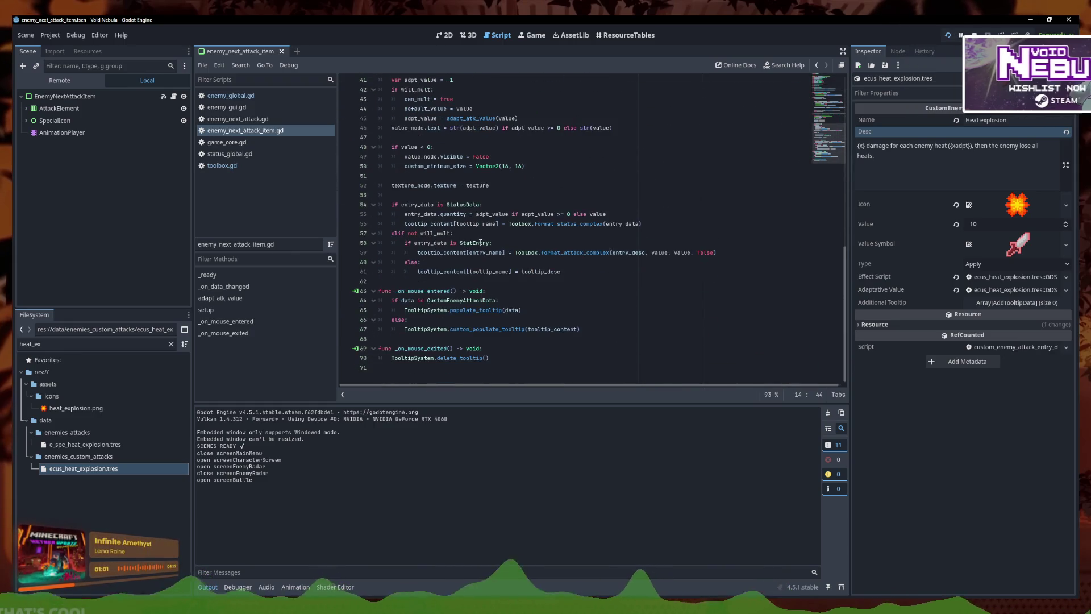
{"action": "left_click_drag", "start_coordinate": [521, 309], "coordinate": [402, 300]}
{"action": "scroll", "coordinate": [568, 256], "scroll_direction": "up", "scroll_amount": 12}
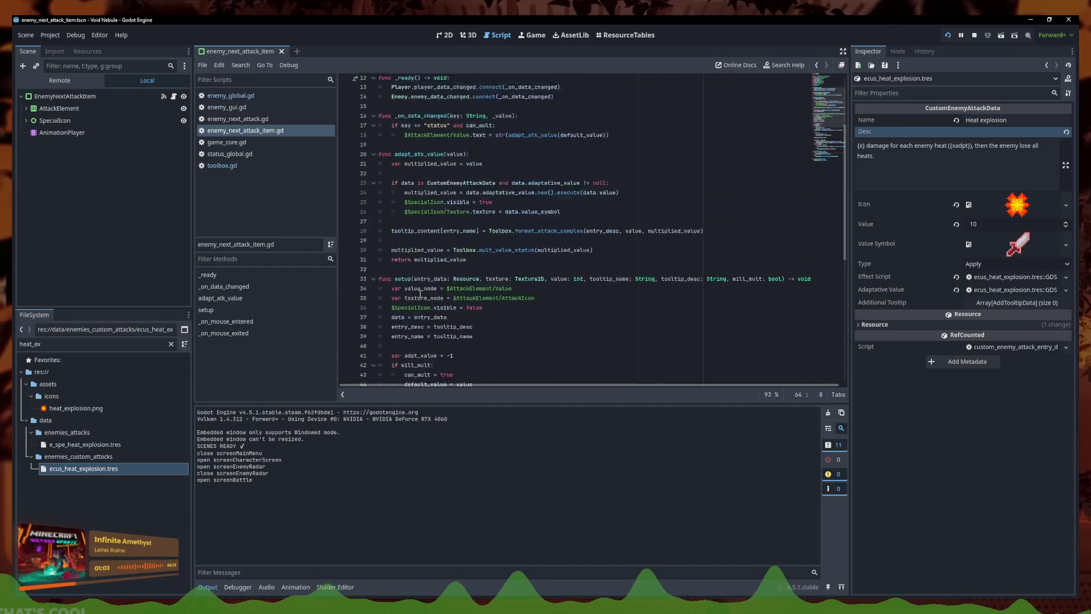
{"action": "left_click", "coordinate": [640, 263]}
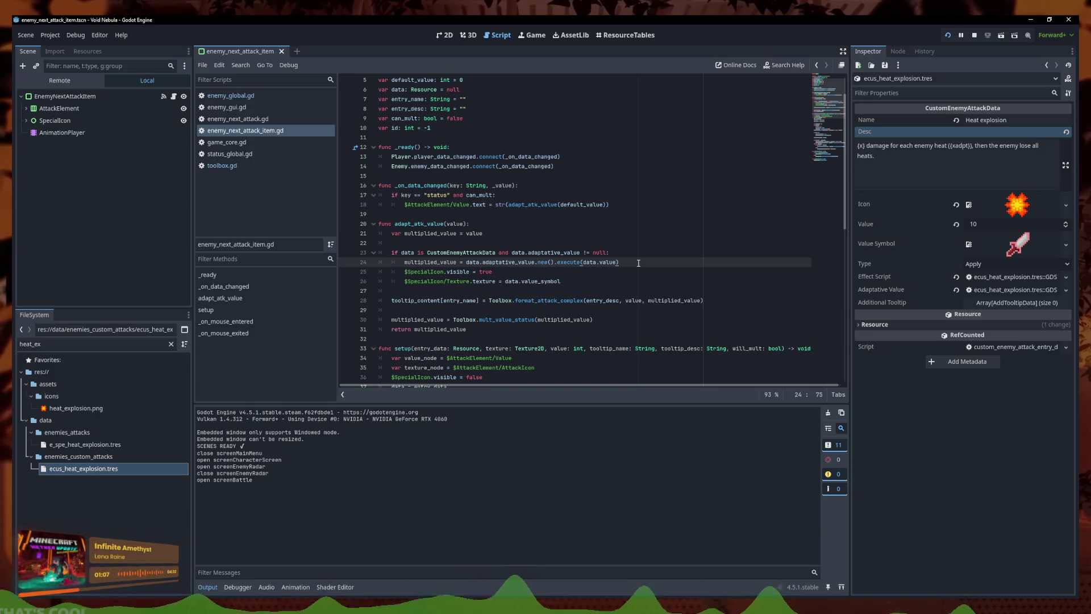
{"action": "key", "text": "Down"}
{"action": "key", "text": "Down"}
{"action": "key", "text": "Down"}
{"action": "left_click", "coordinate": [732, 300]}
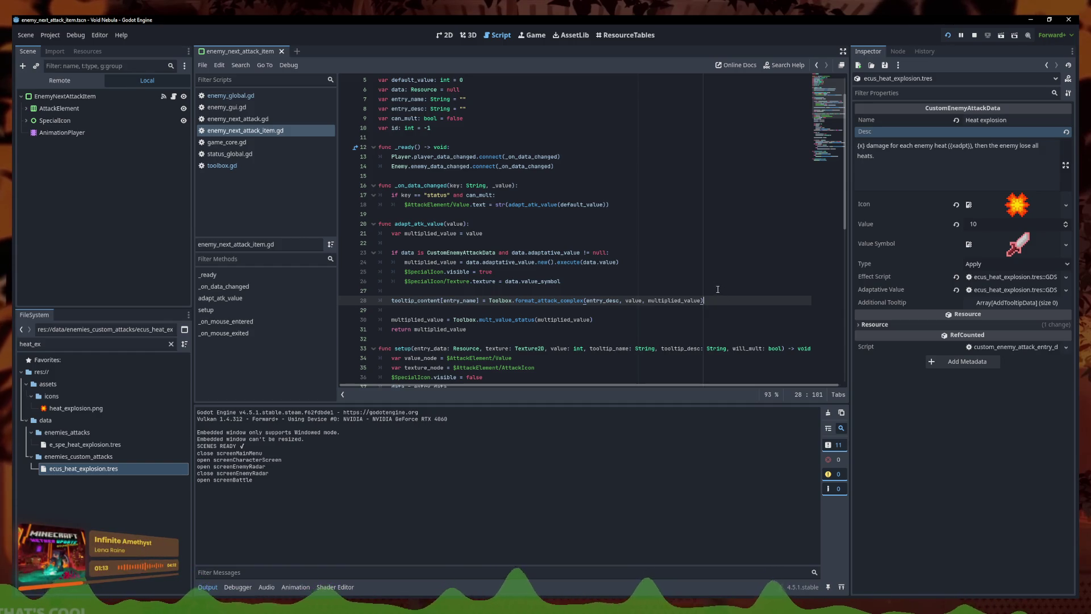
- Comment out the CustomEnemyAttackData tooltip branch on lines 64–66 and unindent the custom tooltip call
{"action": "scroll", "coordinate": [481, 297], "scroll_direction": "down", "scroll_amount": 9}
{"action": "scroll", "coordinate": [480, 296], "scroll_direction": "down", "scroll_amount": 3}
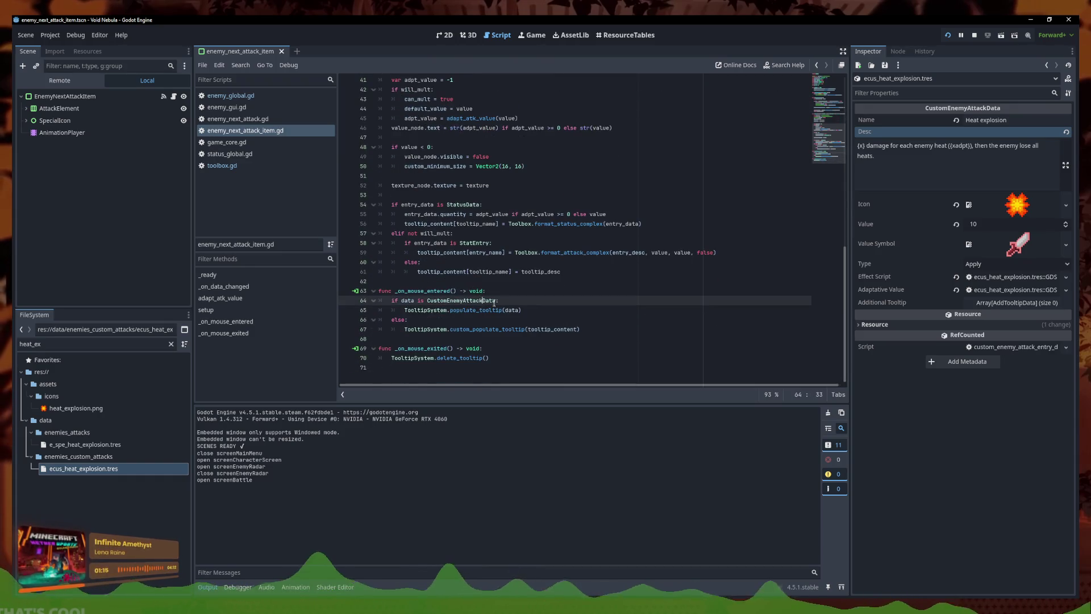
{"action": "left_click_drag", "start_coordinate": [522, 309], "coordinate": [516, 318]}
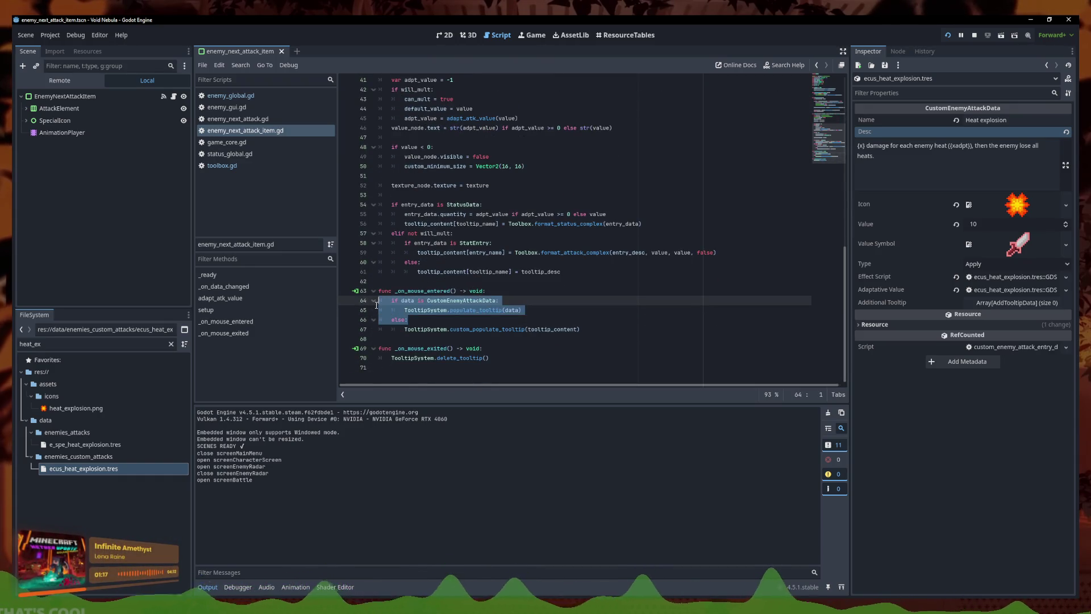
{"action": "mouse_move", "coordinate": [579, 329]}
{"action": "left_mouse_down"}
{"action": "mouse_move", "coordinate": [427, 320]}
{"action": "mouse_move", "coordinate": [392, 300]}
{"action": "left_mouse_up"}
{"action": "left_click", "coordinate": [468, 321]}
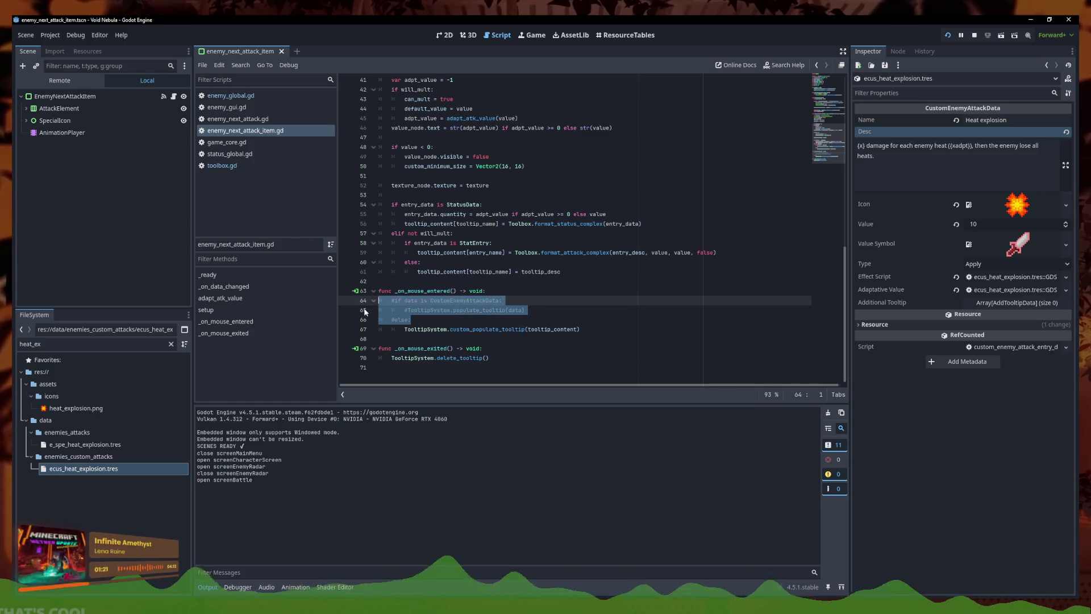
{"action": "key", "text": "ctrl+k"}
{"action": "key", "text": "Down"}
{"action": "key", "text": "shift+Tab"}
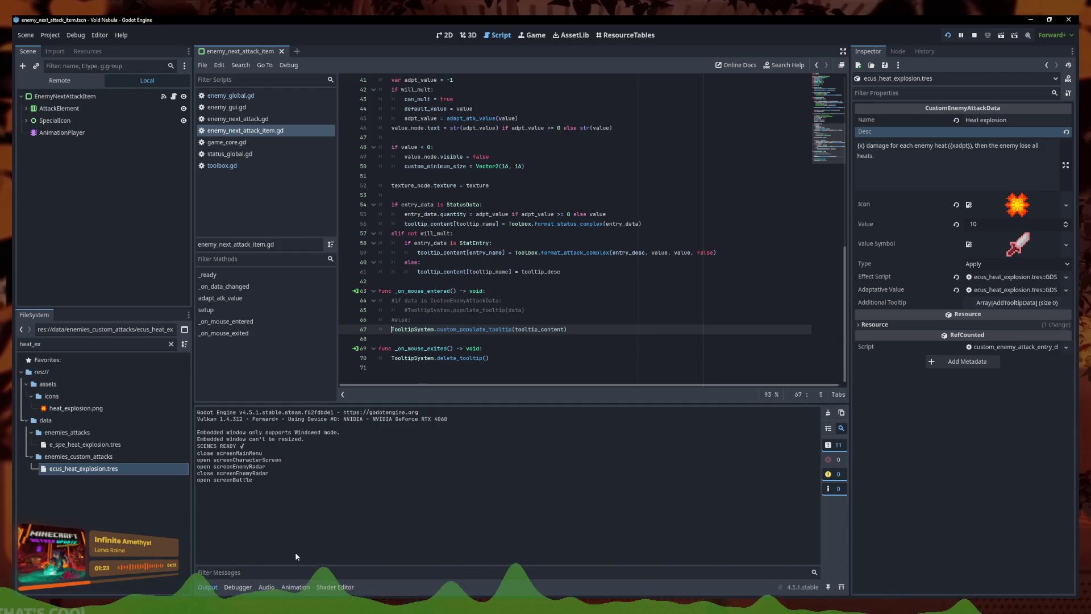
- Check the running game, then restore the commented tooltip branch in the editor
{"action": "mouse_move", "coordinate": [303, 585]}
{"action": "left_click", "coordinate": [331, 562]}
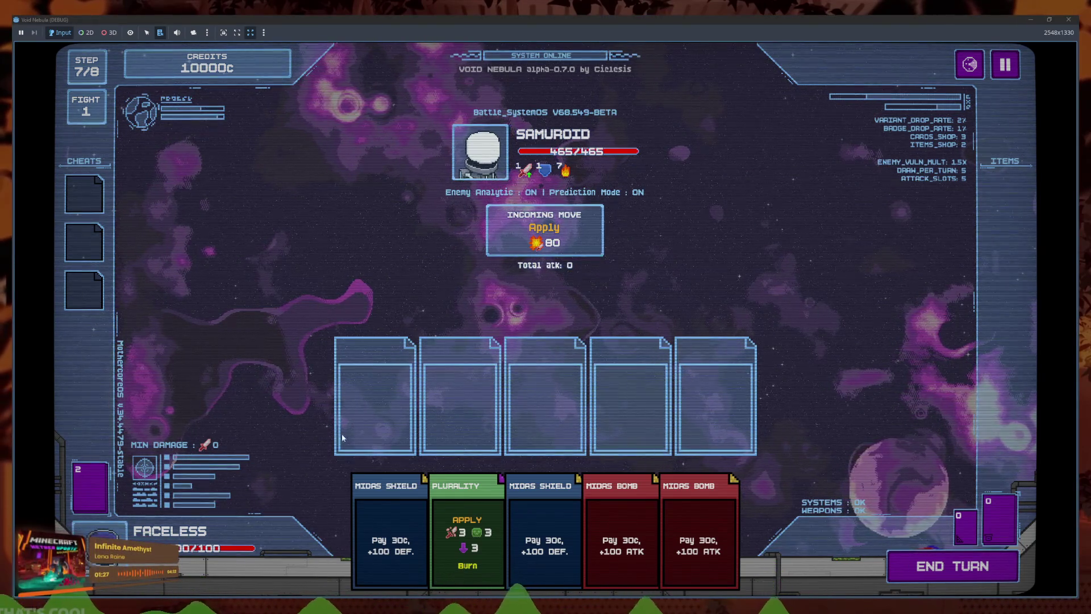
{"action": "left_click", "coordinate": [265, 576]}
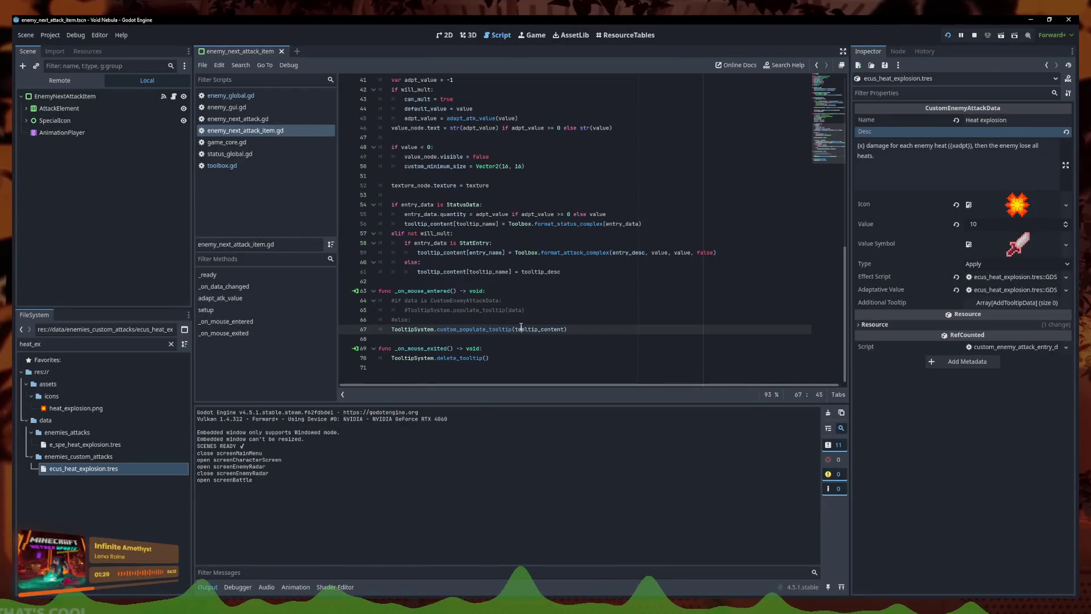
{"action": "left_click", "coordinate": [498, 320]}
{"action": "key", "text": "Down"}
{"action": "key", "text": "Tab"}
{"action": "left_click_drag", "start_coordinate": [391, 300], "coordinate": [409, 320]}
- Finish uncommenting the tooltip branch and dismiss the stop-and-quit prompt
{"action": "key", "text": "ctrl+k"}
{"action": "left_click", "coordinate": [531, 309]}
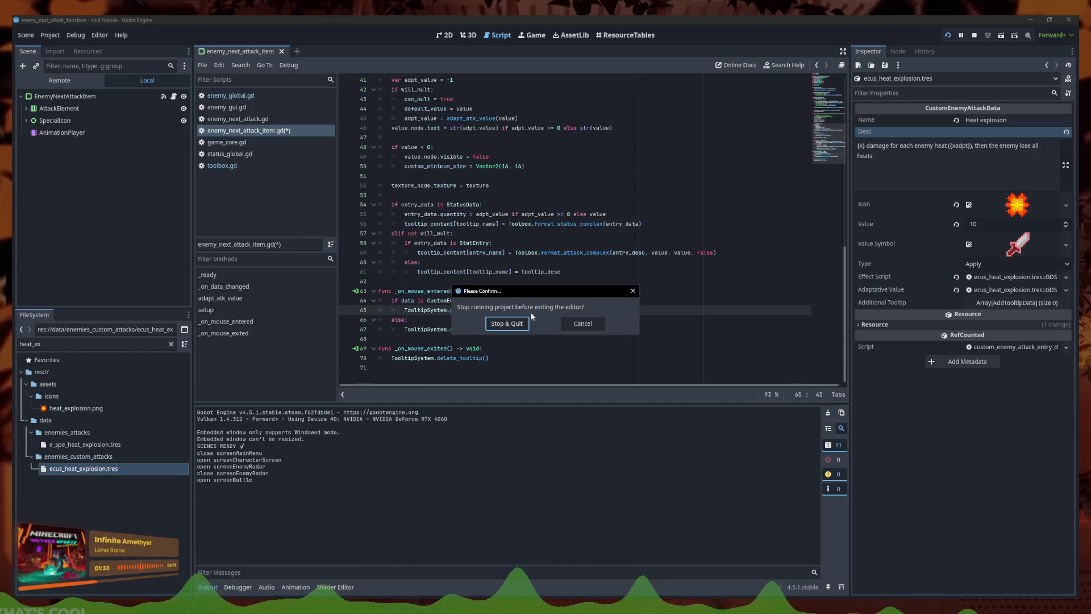
{"action": "key", "text": "Escape"}
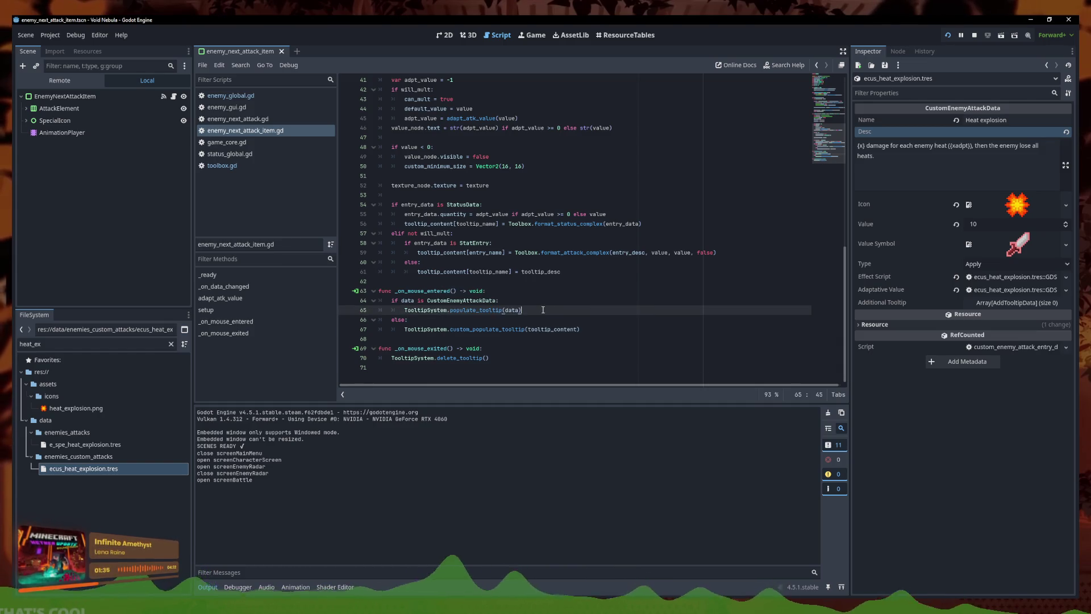
- Review the adaptive value block on lines 23–26 and the tooltip content line
{"action": "scroll", "coordinate": [534, 295], "scroll_direction": "up", "scroll_amount": 12}
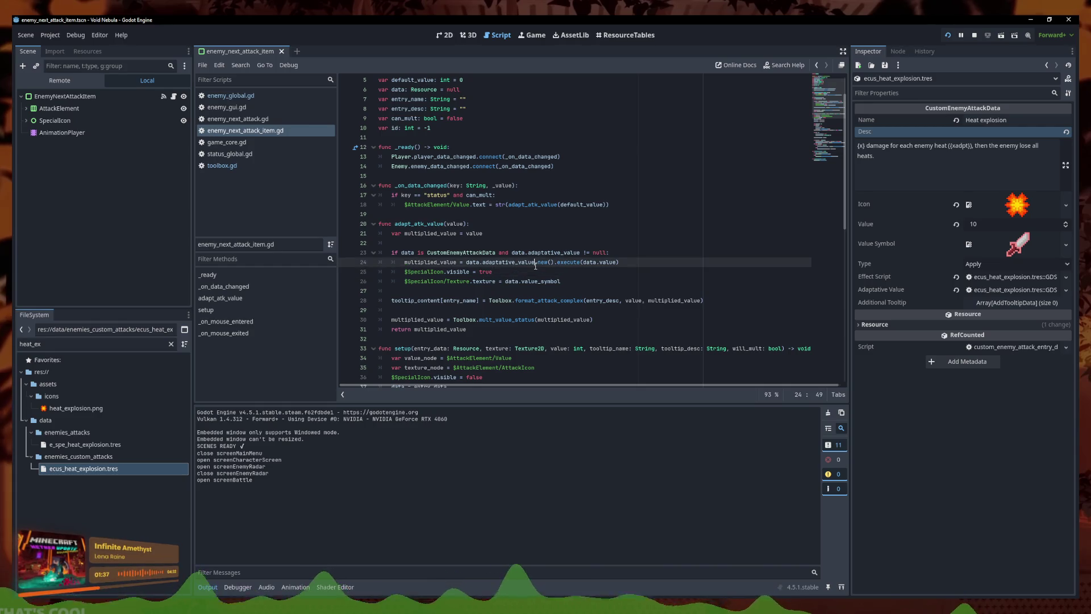
{"action": "left_click", "coordinate": [568, 281]}
{"action": "left_click", "coordinate": [605, 299]}
{"action": "triple_click", "coordinate": [605, 300]}
{"action": "left_click", "coordinate": [618, 281]}
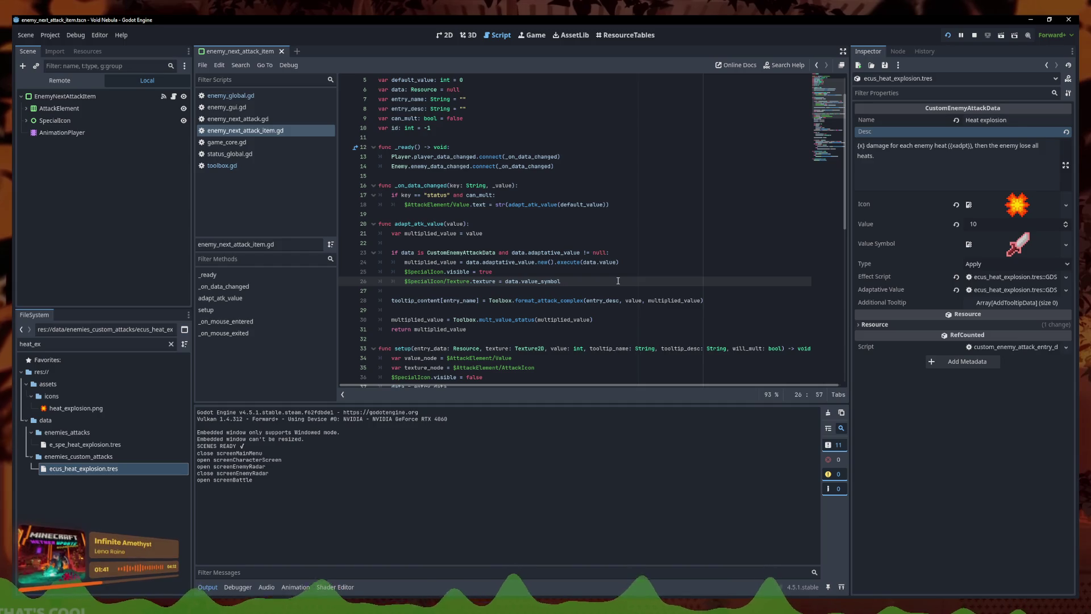
{"action": "left_click_drag", "start_coordinate": [561, 281], "coordinate": [358, 250]}
{"action": "scroll", "coordinate": [461, 241], "scroll_direction": "down", "scroll_amount": 1}
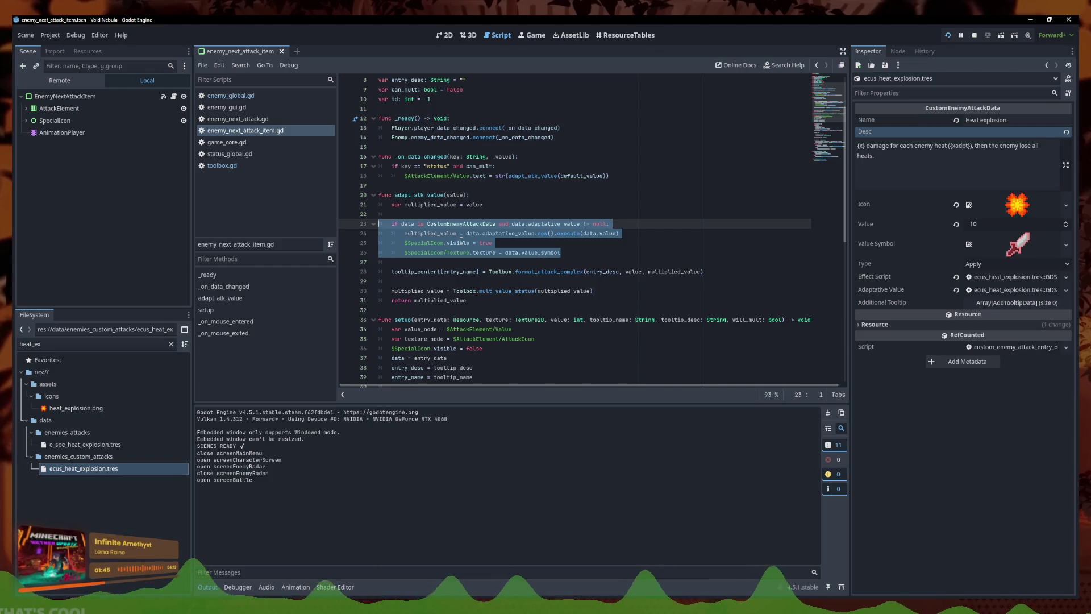
{"action": "left_click", "coordinate": [568, 262]}
{"action": "scroll", "coordinate": [589, 259], "scroll_direction": "up", "scroll_amount": 3}
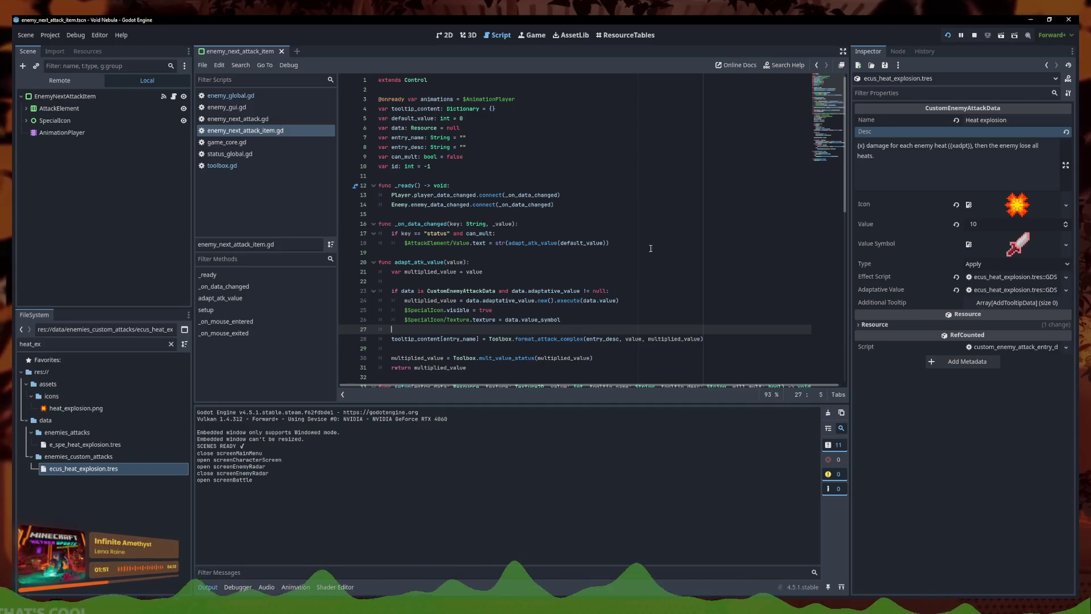
{"action": "scroll", "coordinate": [645, 265], "scroll_direction": "down", "scroll_amount": 1}
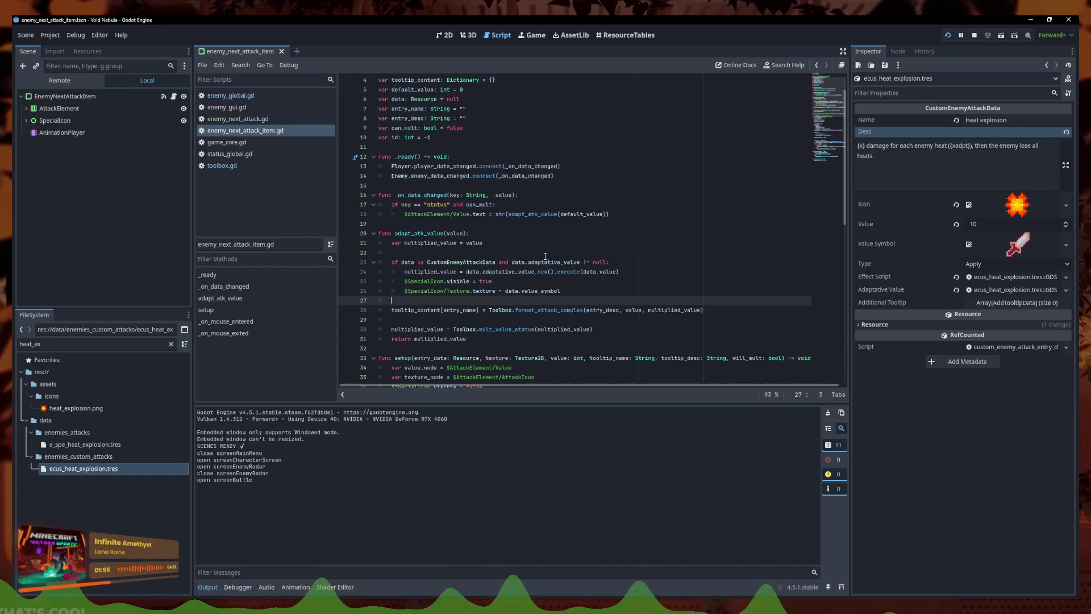
{"action": "scroll", "coordinate": [459, 228], "scroll_direction": "up", "scroll_amount": 1}
- Add a 'var adpt_value: int = 0' declaration after 'var id'
{"action": "left_click", "coordinate": [452, 170]}
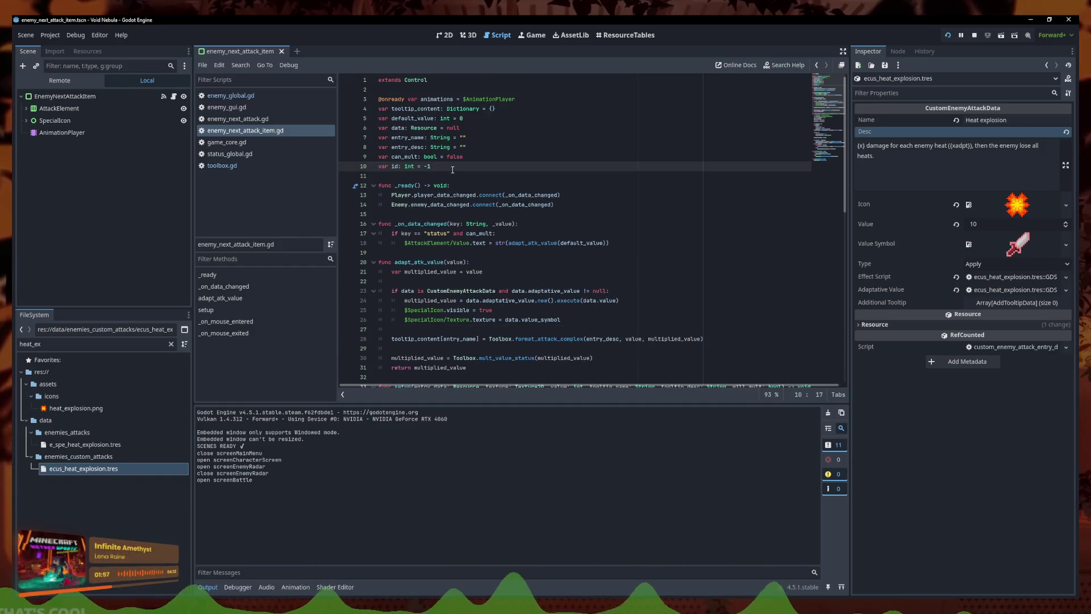
{"action": "key", "text": "Return"}
{"action": "type", "text": "var adpt_value: int = 0"}
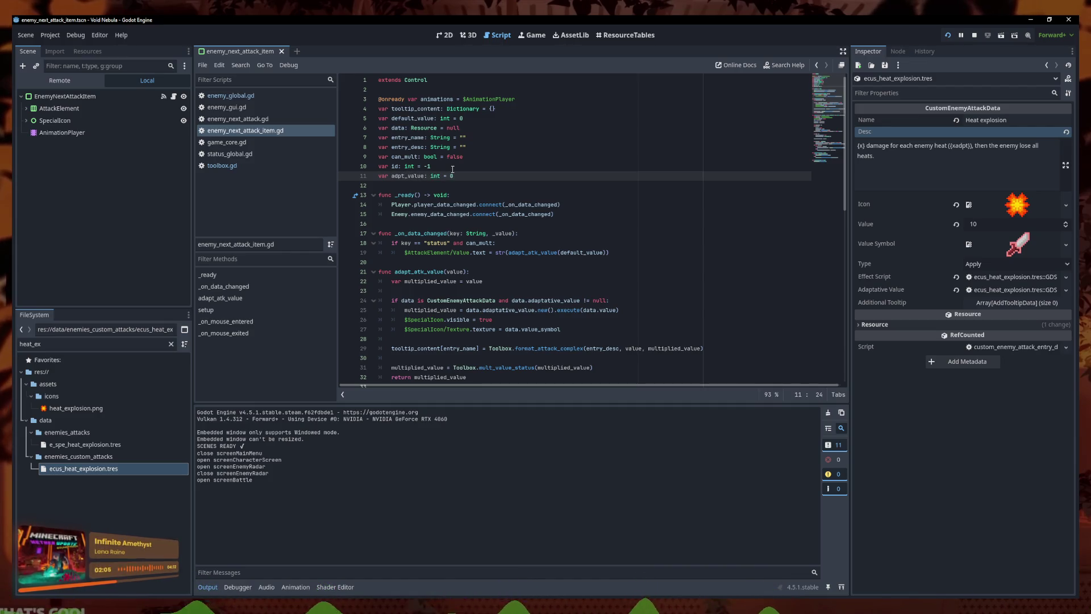
{"action": "scroll", "coordinate": [452, 170], "scroll_direction": "down", "scroll_amount": 3}
{"action": "left_click", "coordinate": [683, 261]}
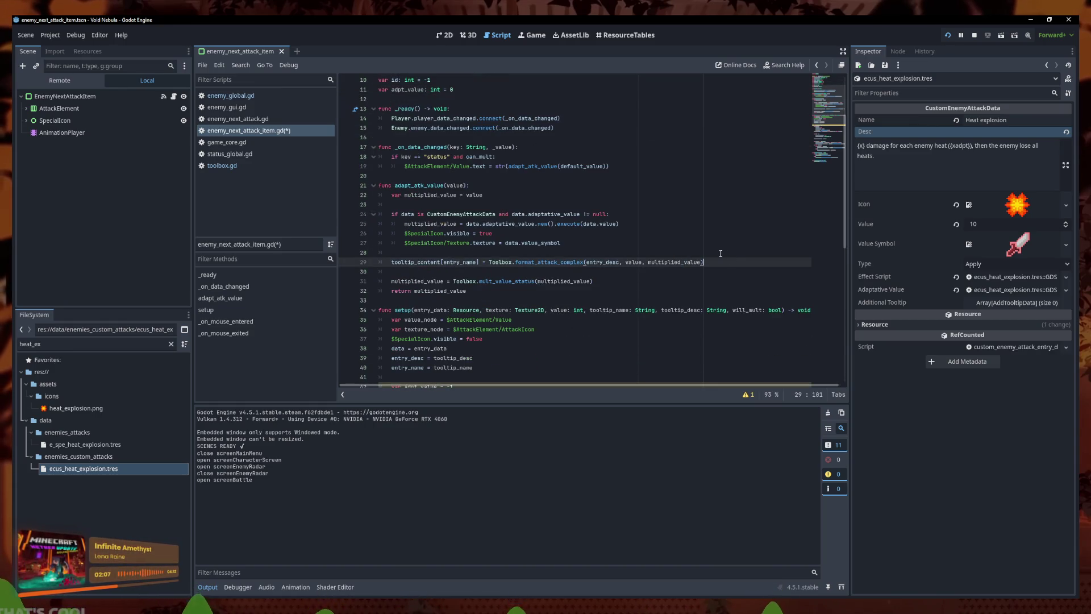
{"action": "type", "text": ")"}
- Add 'adpt_value = multiplied_value' inside the adapt_atk_value CustomEnemyAttackData block via autocomplete
{"action": "left_click", "coordinate": [630, 222]}
{"action": "key", "text": "Return"}
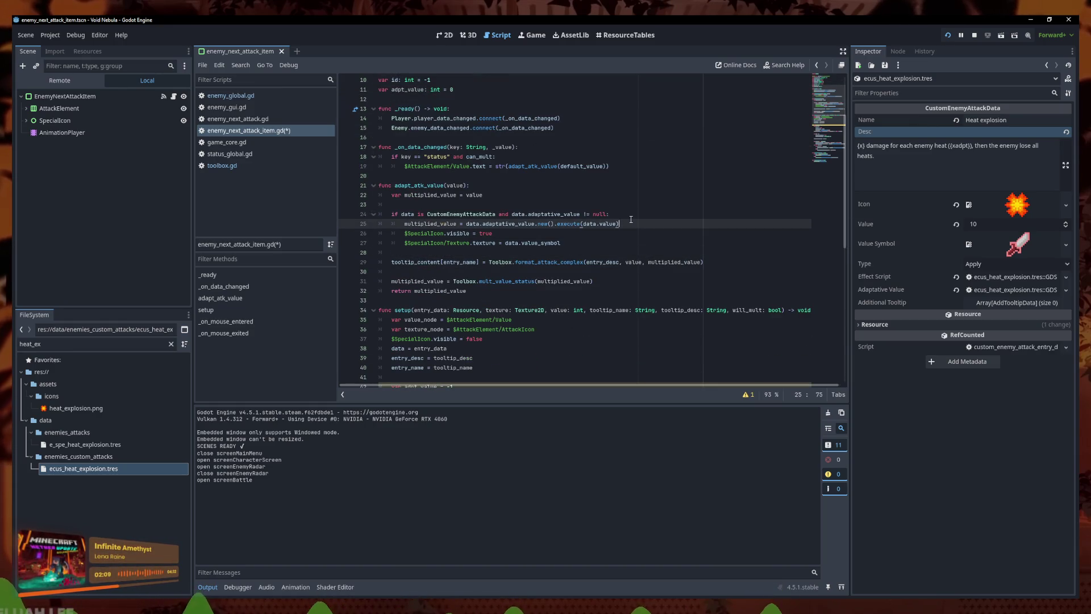
{"action": "type", "text": "adpt"}
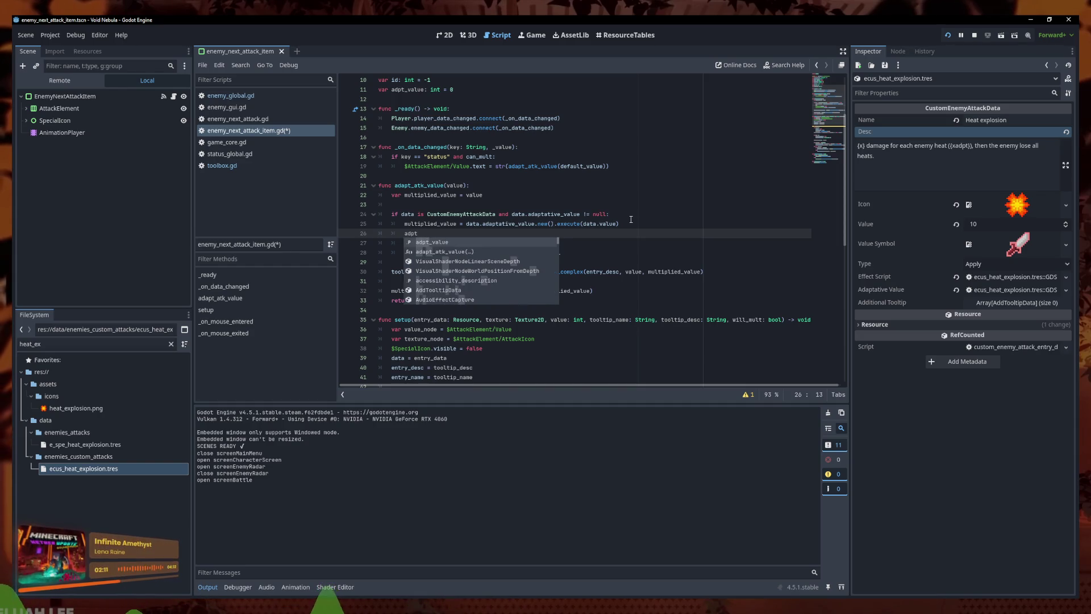
{"action": "key", "text": "Return"}
{"action": "type", "text": "= "}
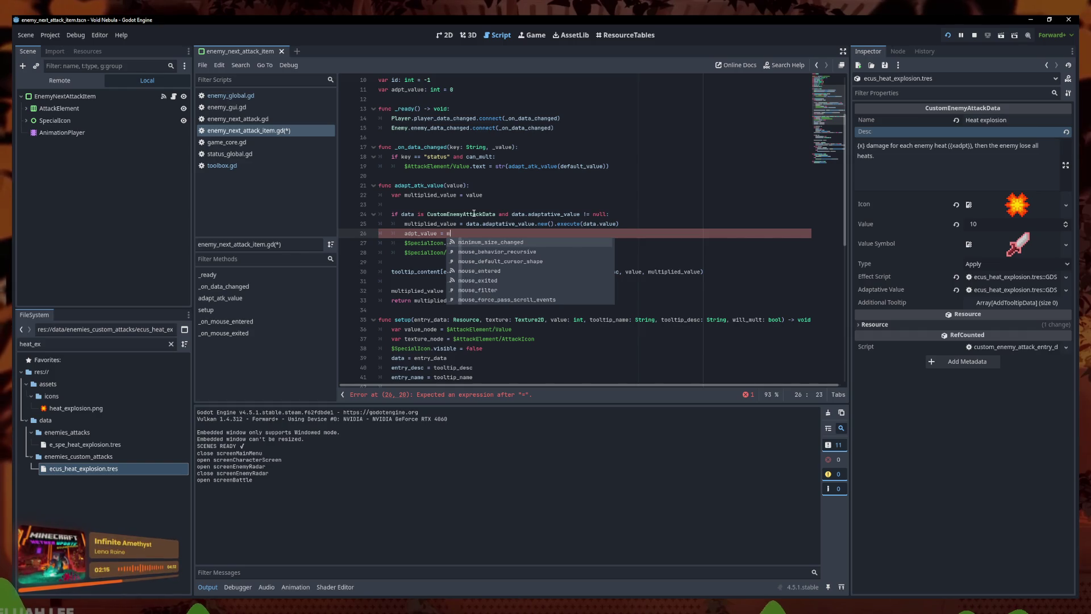
{"action": "type", "text": "mul"}
{"action": "key", "text": "Return"}
- Insert an empty line after the variable declarations
{"action": "scroll", "coordinate": [471, 218], "scroll_direction": "up", "scroll_amount": 1}
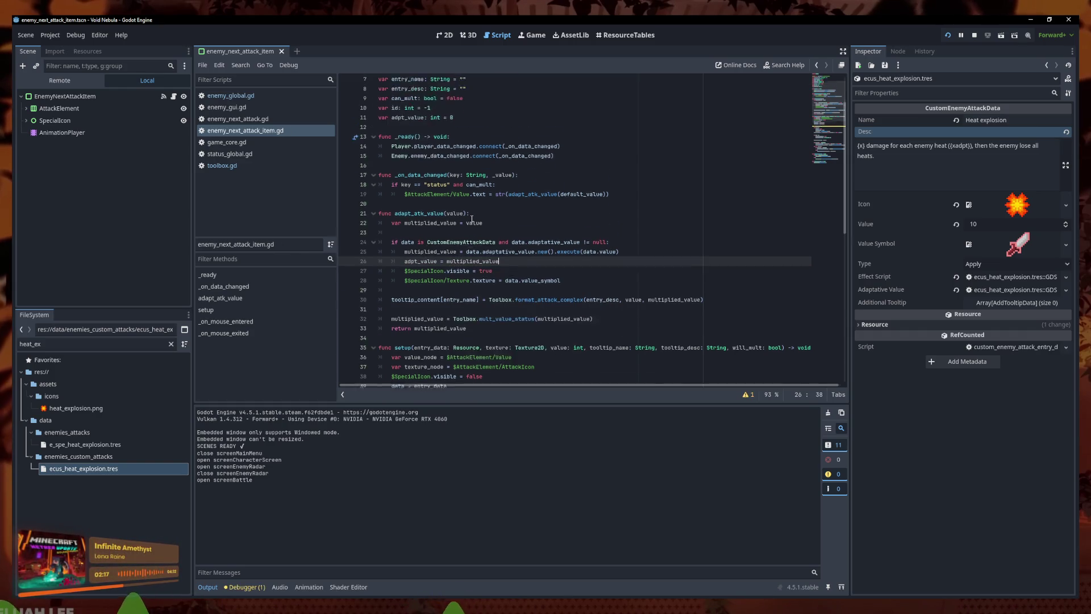
{"action": "scroll", "coordinate": [471, 218], "scroll_direction": "up", "scroll_amount": 3}
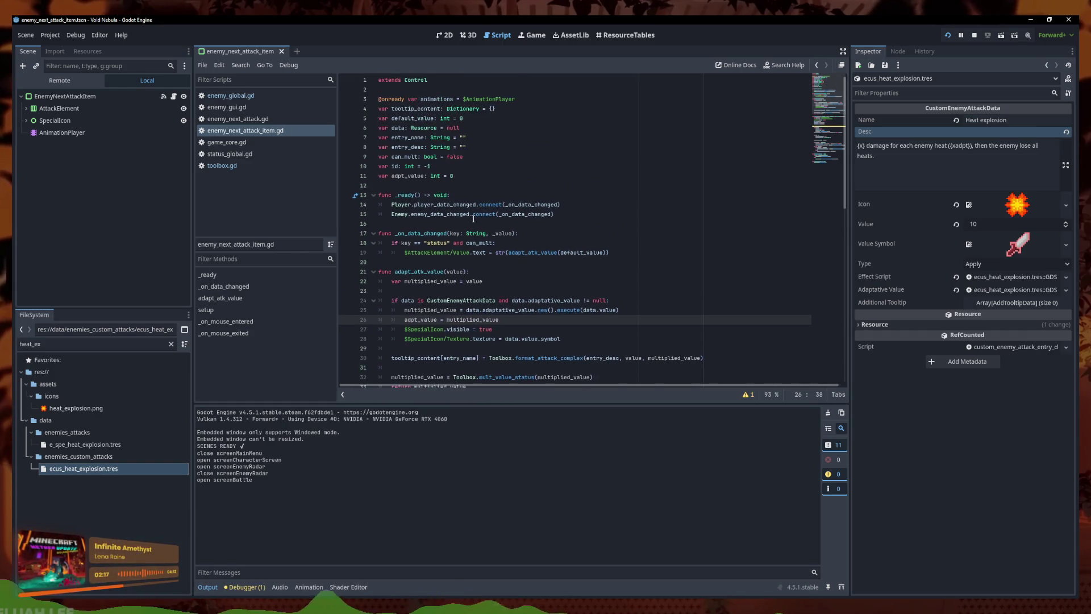
{"action": "left_click", "coordinate": [465, 166]}
{"action": "key", "text": "Return"}
{"action": "scroll", "coordinate": [471, 185], "scroll_direction": "down", "scroll_amount": 3}
{"action": "scroll", "coordinate": [471, 185], "scroll_direction": "down", "scroll_amount": 10}
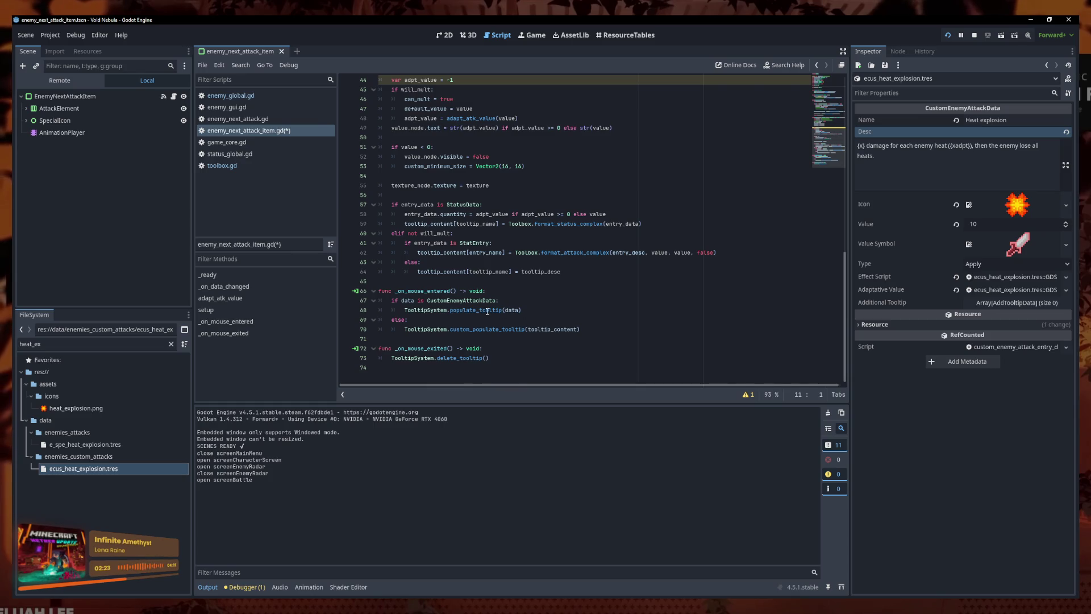
- Replace the FileSystem filter text with 'ec us'
{"action": "mouse_move", "coordinate": [487, 311]}
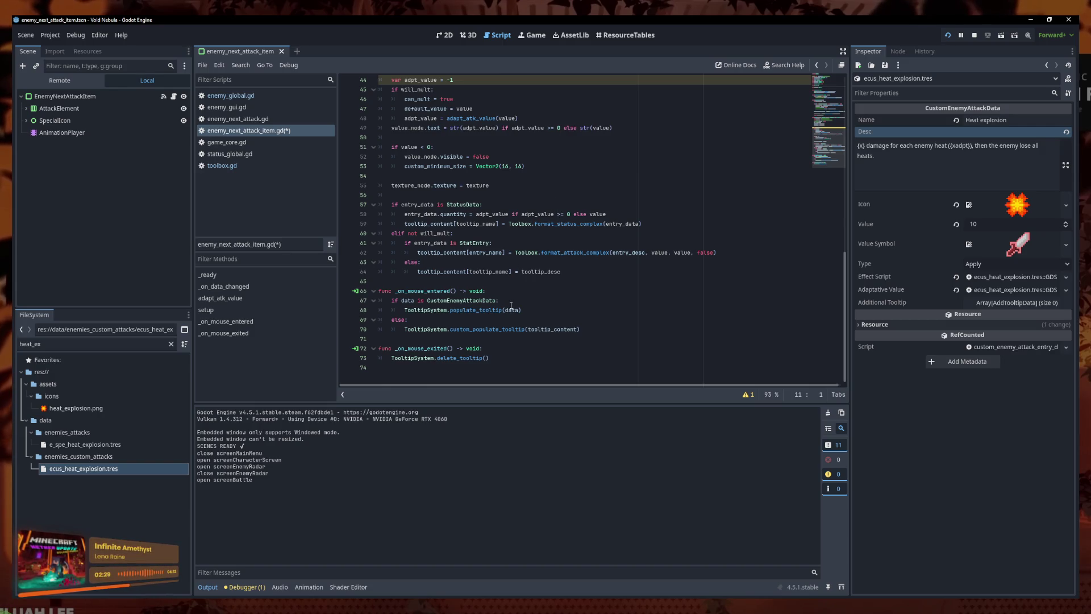
{"action": "double_click", "coordinate": [105, 352]}
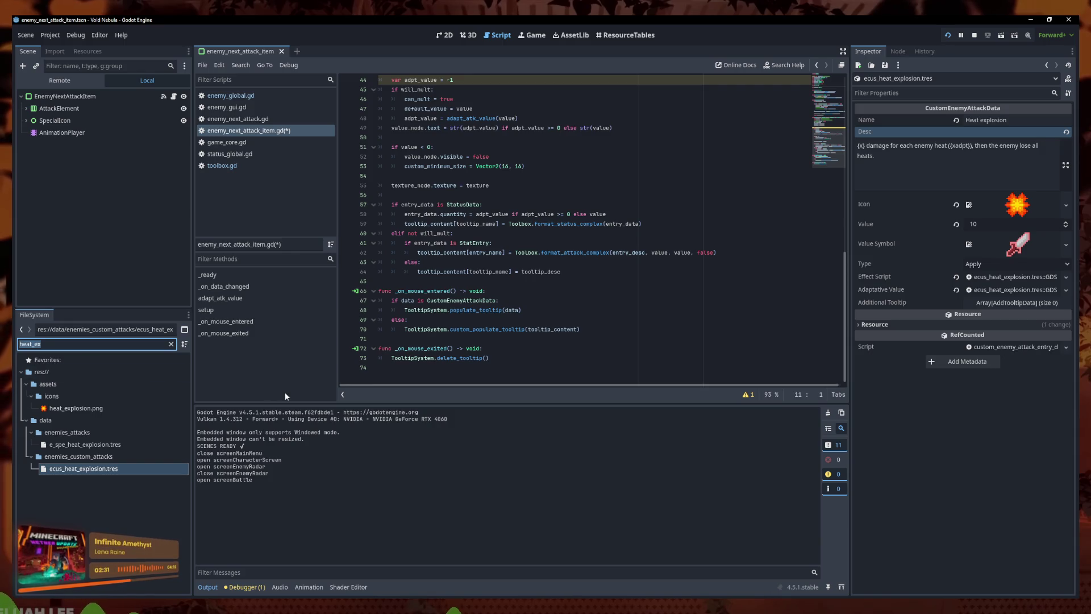
{"action": "type", "text": "ec us"}
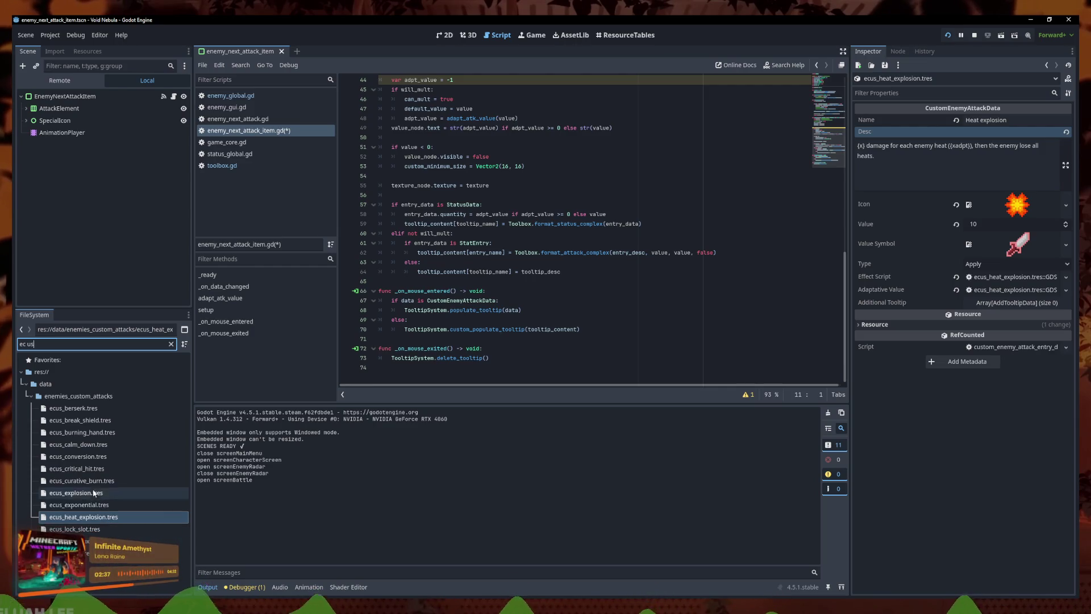
- Delete the CustomEnemyAttackData branch lines 67–69, then undo to restore them
{"action": "left_click_drag", "start_coordinate": [379, 329], "coordinate": [345, 300]}
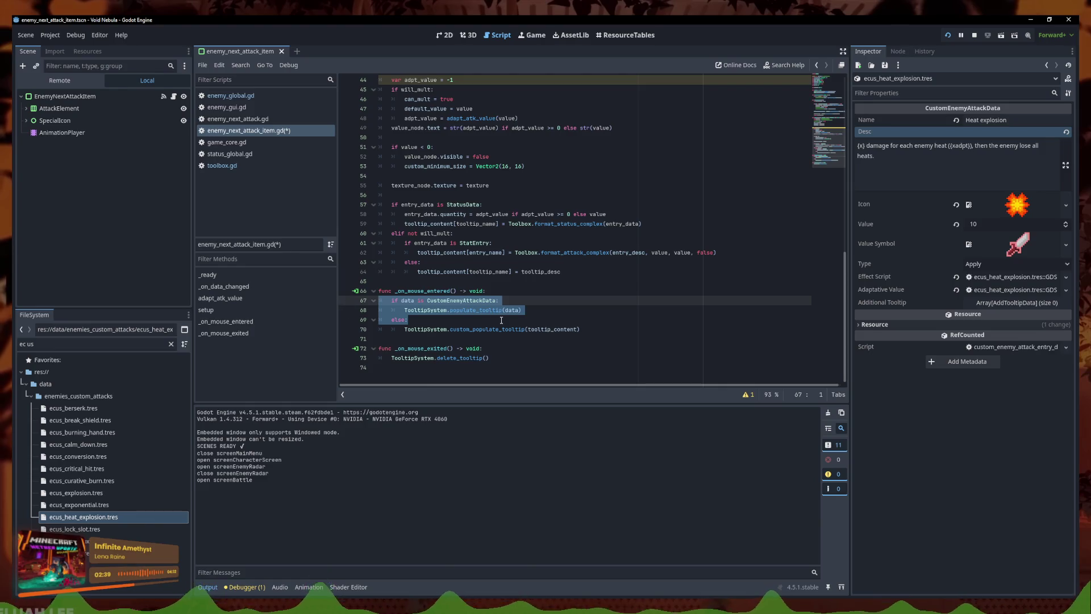
{"action": "key", "text": "BackSpace"}
{"action": "key", "text": "Left"}
{"action": "left_click", "coordinate": [407, 299]}
{"action": "key", "text": "ctrl+z"}
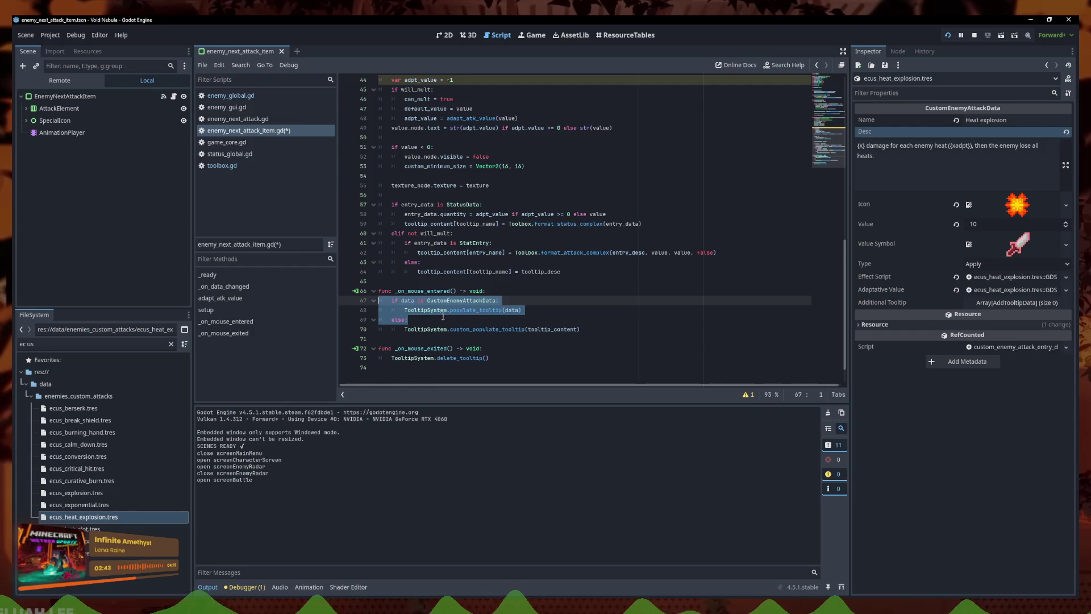
- Jump to the custom_populate_tooltip definition, opening tooltip_global.gd
{"action": "left_click", "coordinate": [527, 324]}
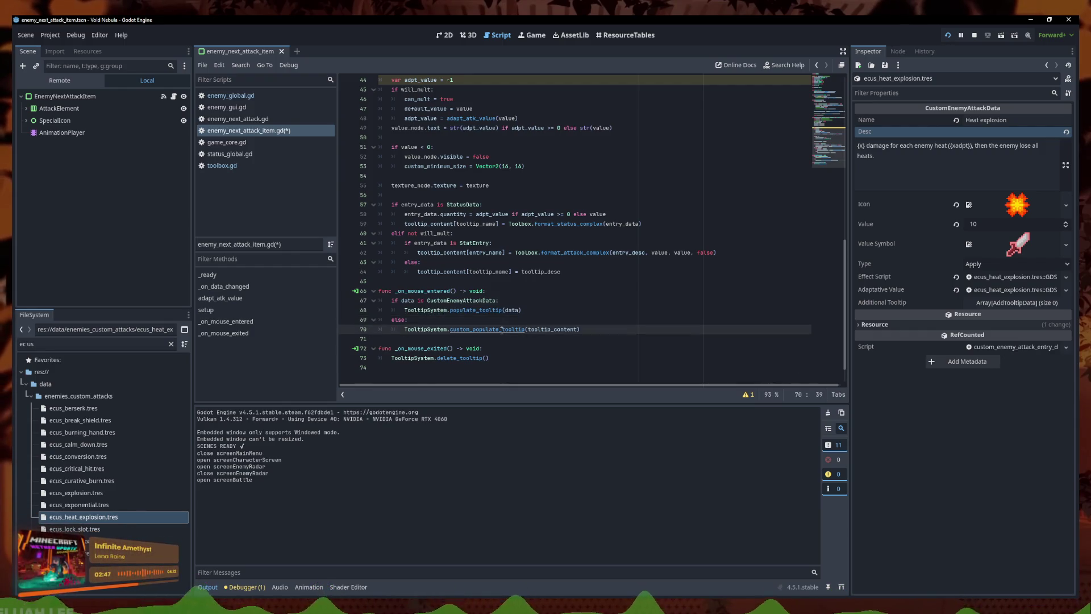
{"action": "left_click", "coordinate": [502, 330], "text": "ctrl"}
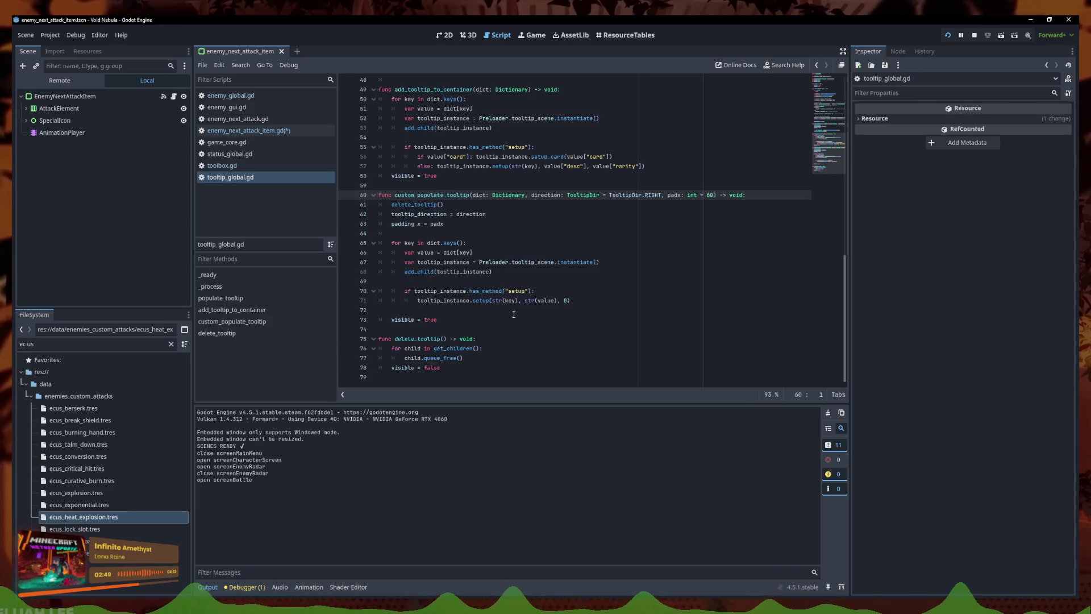
{"action": "scroll", "coordinate": [519, 291], "scroll_direction": "up", "scroll_amount": 1}
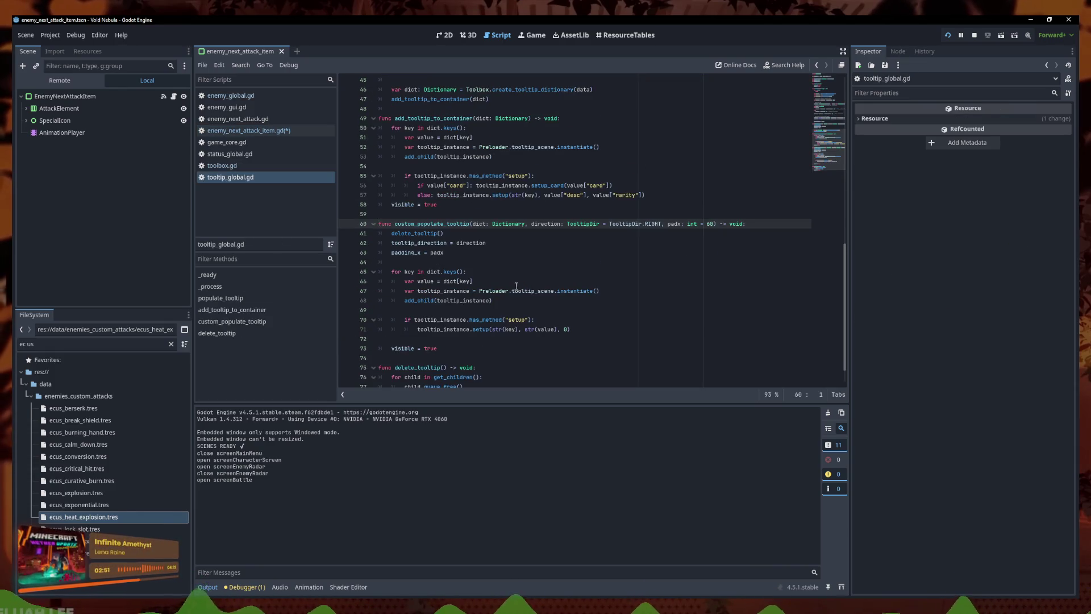
{"action": "scroll", "coordinate": [383, 147], "scroll_direction": "up", "scroll_amount": 1}
- Return to enemy_next_attack_item.gd and re-inspect the CustomEnemyAttackData branch lines
{"action": "left_click", "coordinate": [290, 130]}
{"action": "left_click_drag", "start_coordinate": [408, 319], "coordinate": [345, 302]}
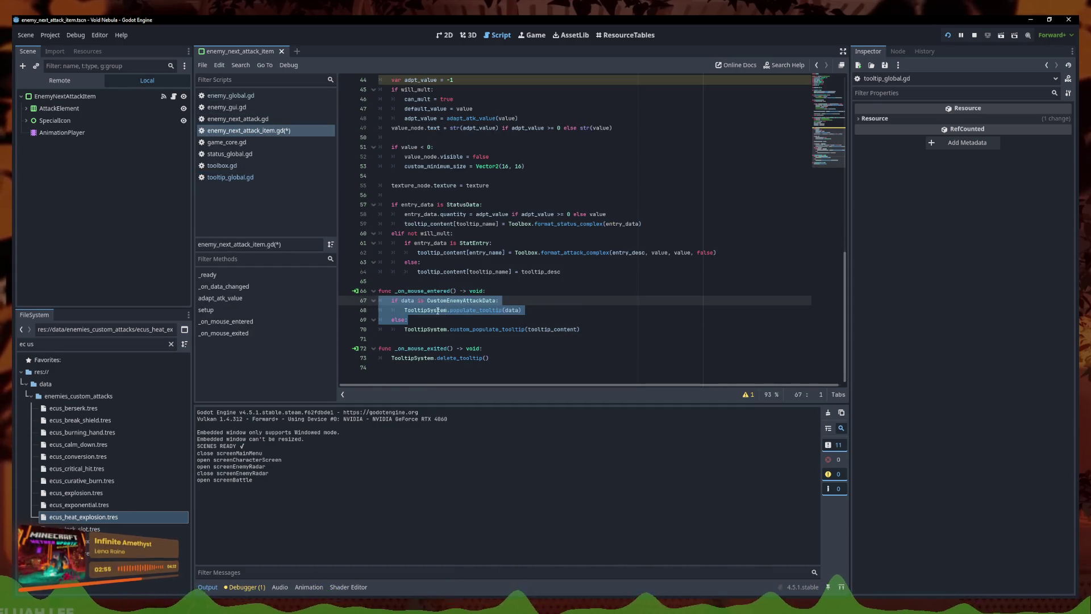
{"action": "left_click", "coordinate": [405, 300]}
{"action": "scroll", "coordinate": [480, 225], "scroll_direction": "up", "scroll_amount": 10}
{"action": "scroll", "coordinate": [480, 225], "scroll_direction": "down", "scroll_amount": 2}
{"action": "left_click", "coordinate": [468, 337]}
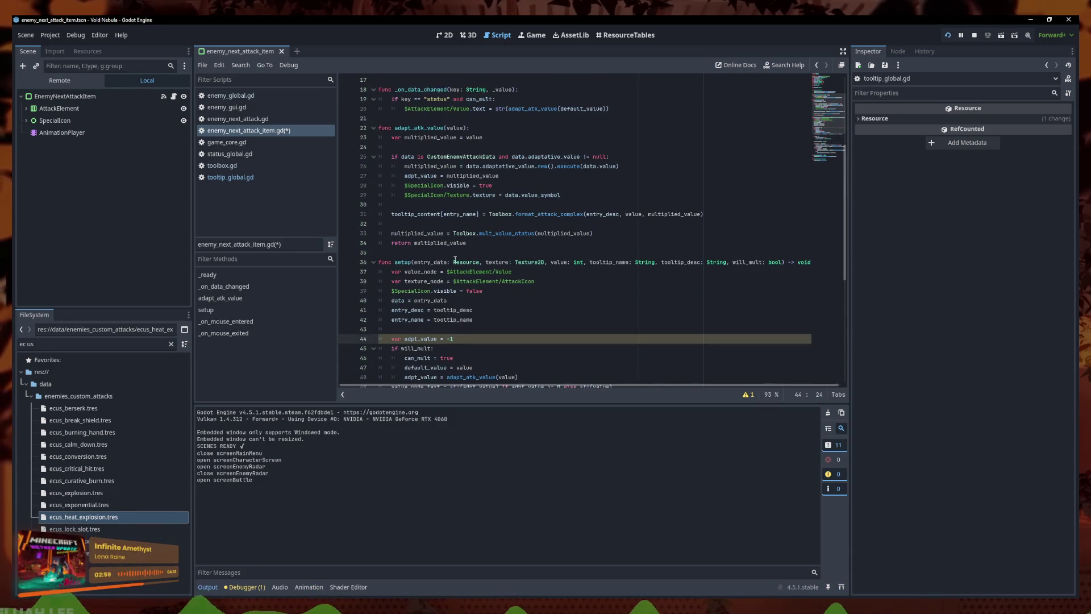
- Remove the 'var adpt_value: int = 0' member and open a line above the data type check for the TODO
{"action": "scroll", "coordinate": [458, 265], "scroll_direction": "up", "scroll_amount": 5}
{"action": "left_click", "coordinate": [434, 186]}
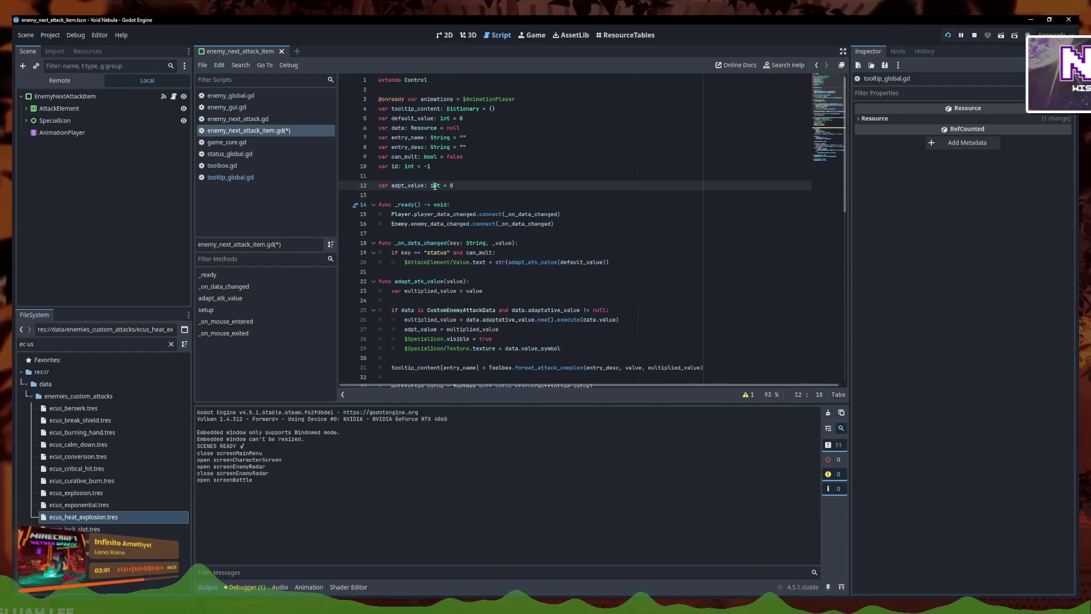
{"action": "key", "text": "ctrl+z"}
{"action": "scroll", "coordinate": [446, 173], "scroll_direction": "down", "scroll_amount": 2}
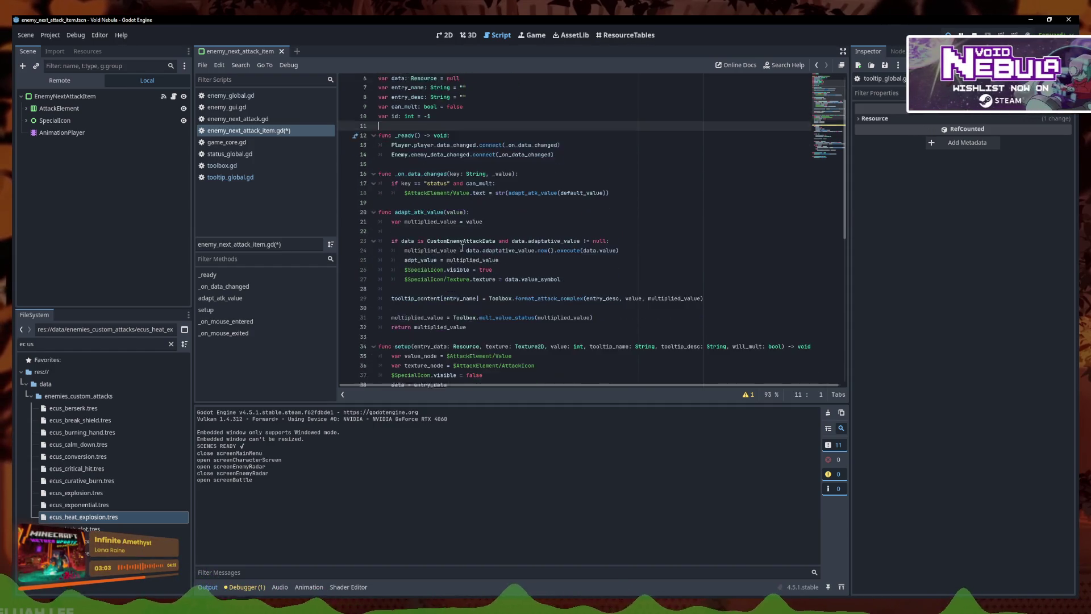
{"action": "left_click", "coordinate": [488, 230]}
{"action": "key", "text": "ctrl+shift+Return"}
{"action": "type", "text": "# TODO: additionals here somewhere !"}
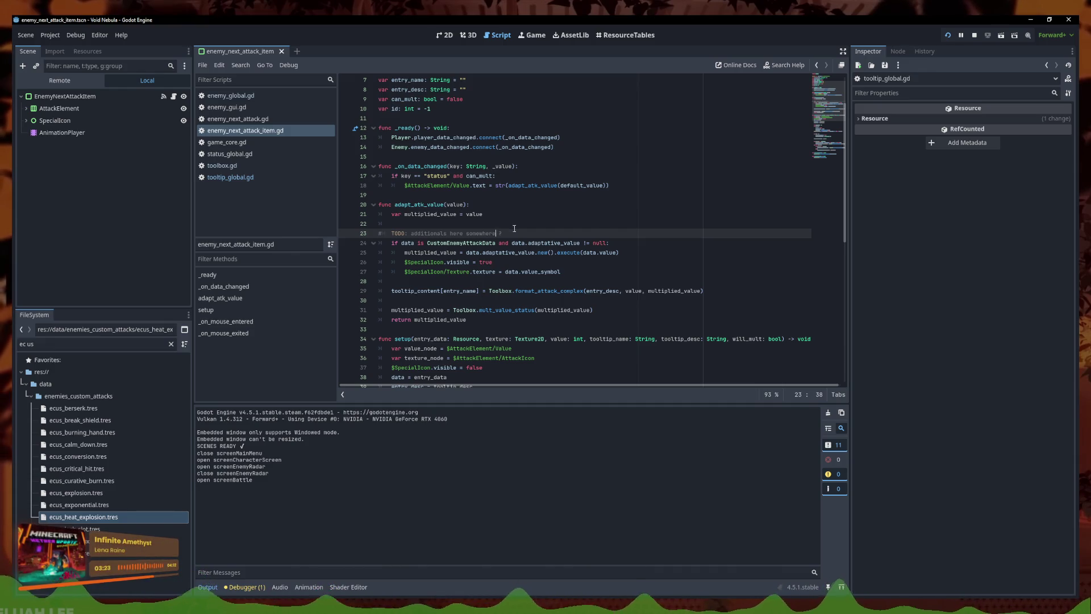
- Run the game, start a run as Faceless against Samuroid, then stop it with F8
{"action": "left_click", "coordinate": [943, 38]}
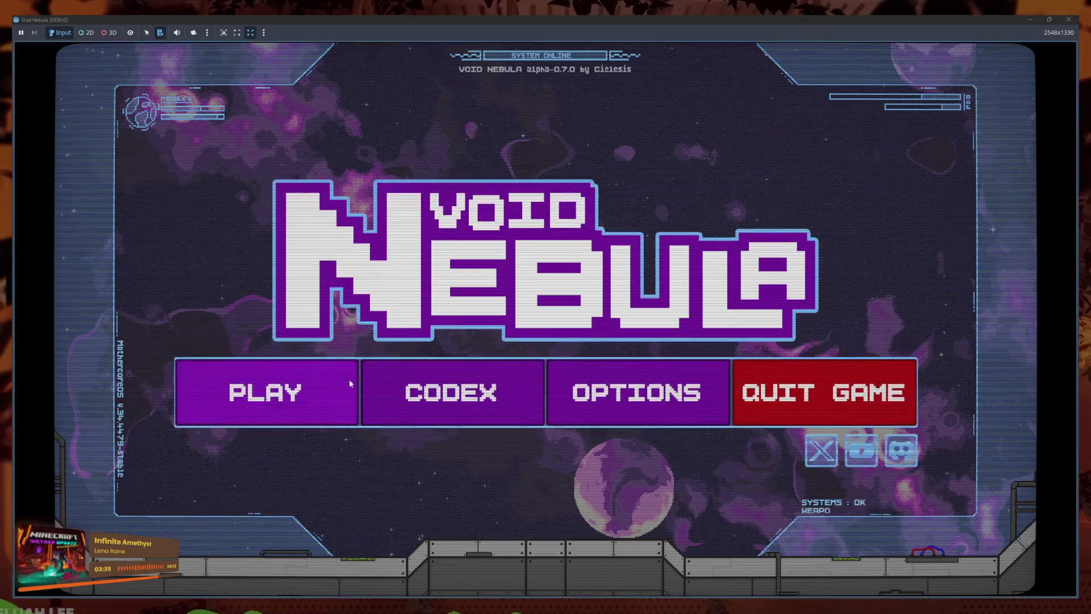
{"action": "left_click", "coordinate": [349, 379]}
{"action": "left_click", "coordinate": [581, 281]}
{"action": "left_click", "coordinate": [586, 380]}
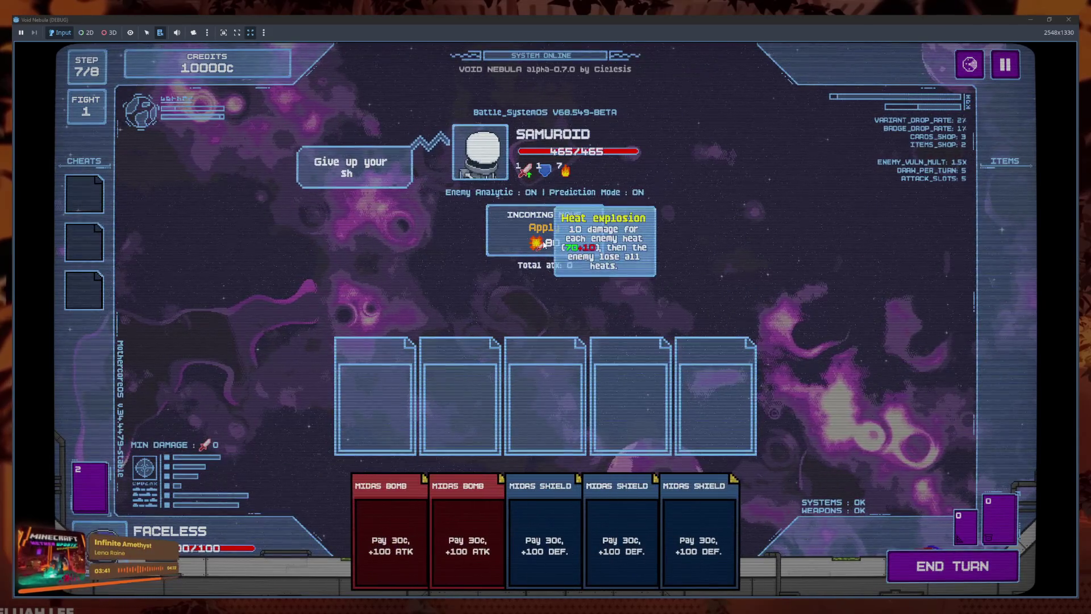
{"action": "key", "text": "F8"}
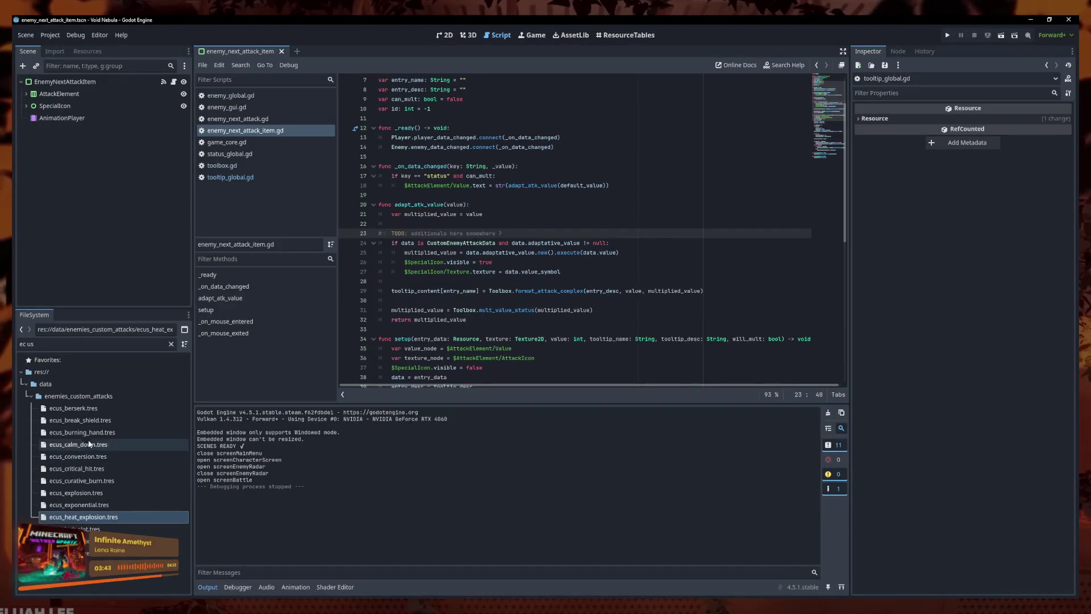
- Inspect the ecus_berserk, ecus_break_shield and ecus_burning_hand attack resources
{"action": "left_click", "coordinate": [107, 407]}
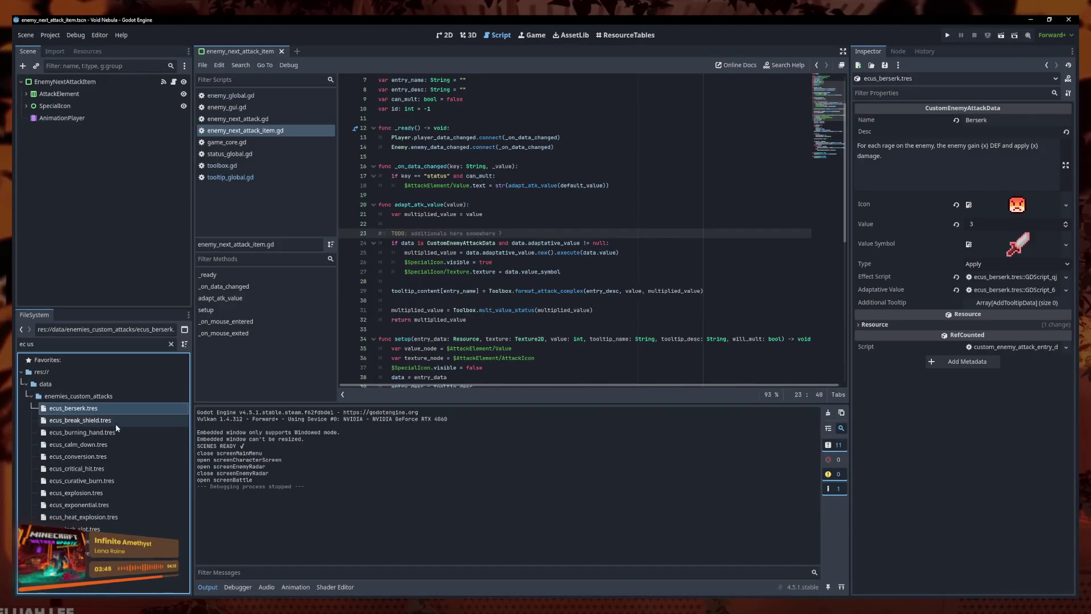
{"action": "left_click", "coordinate": [102, 421]}
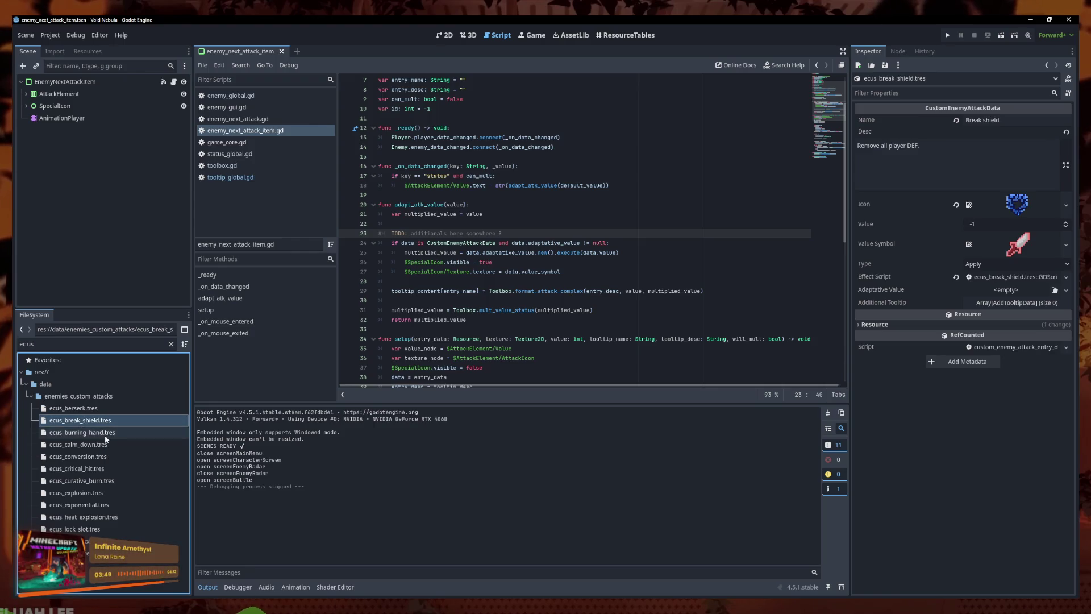
{"action": "left_click", "coordinate": [105, 433]}
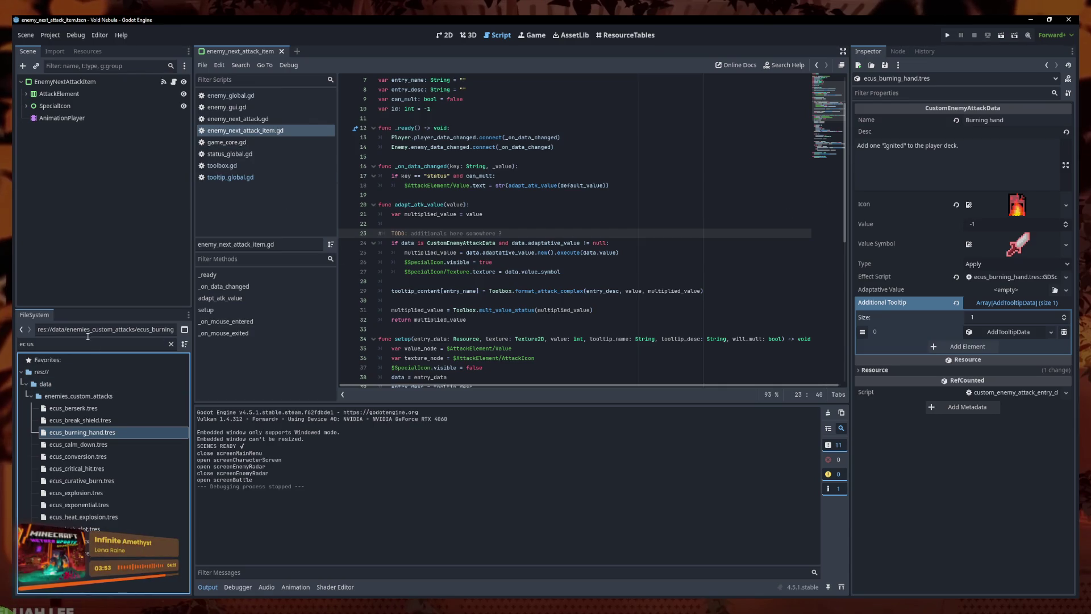
- In 07_test.tres, add a third Attacks slot loaded with e_spe_burning_hand.tres
{"action": "type", "text": "test"}
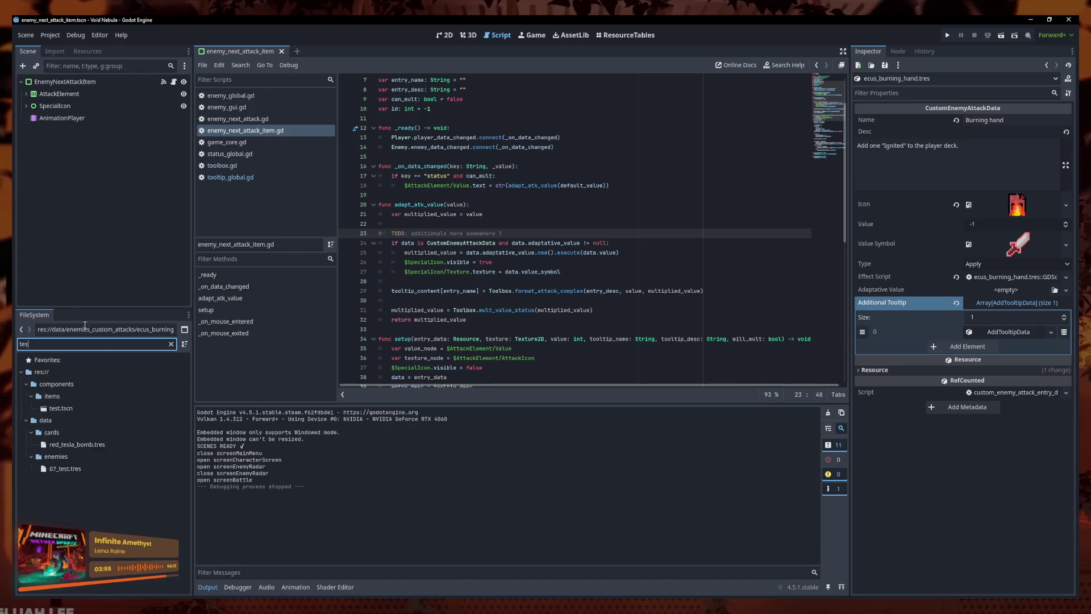
{"action": "double_click", "coordinate": [86, 408]}
{"action": "left_click", "coordinate": [146, 443]}
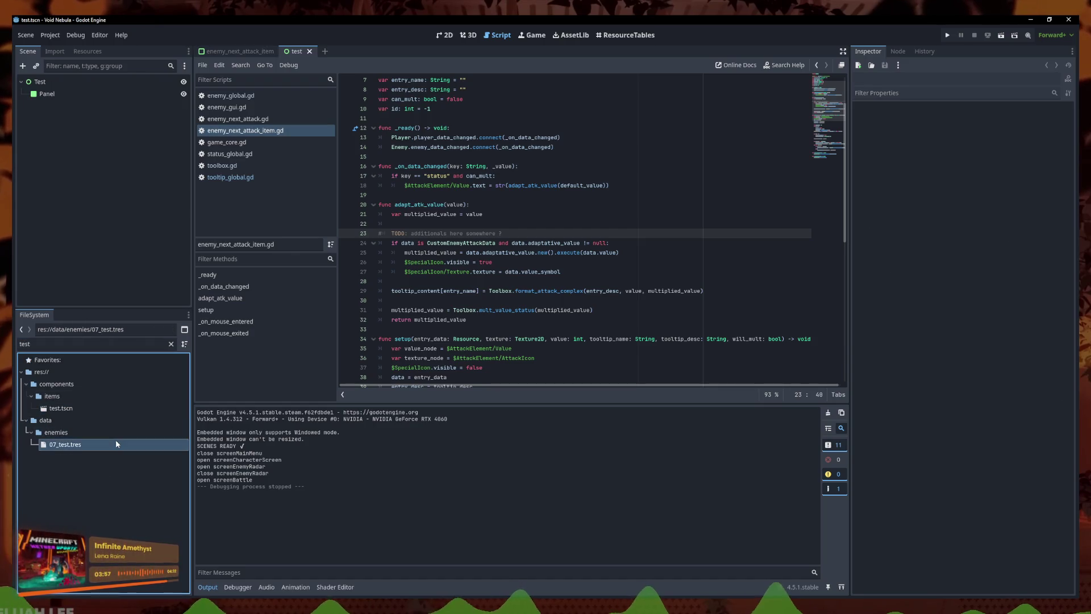
{"action": "left_click", "coordinate": [966, 297]}
{"action": "left_click", "coordinate": [1051, 282]}
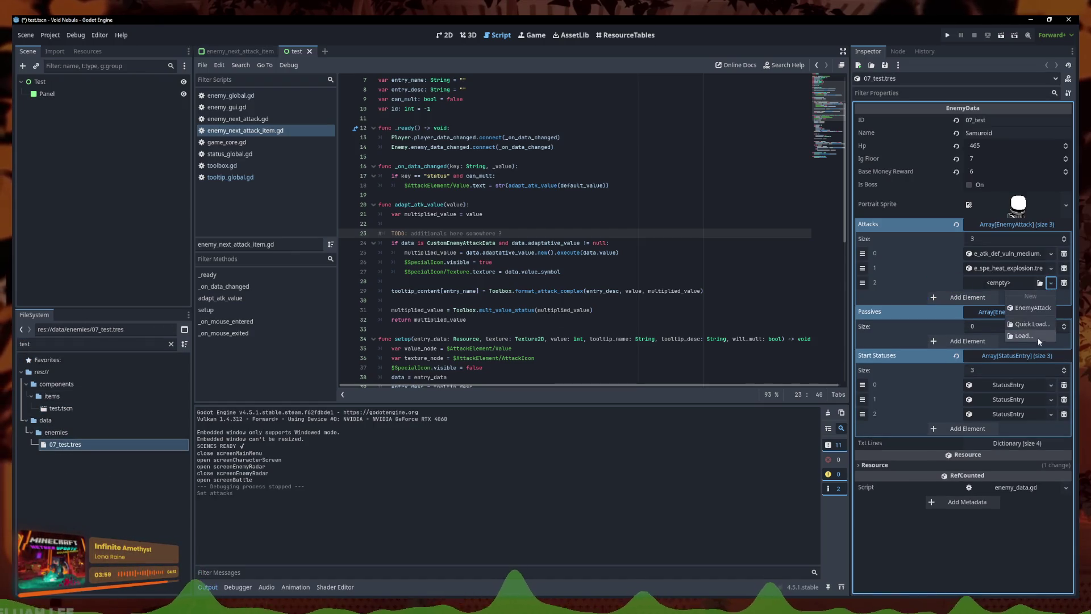
{"action": "left_click", "coordinate": [1041, 325]}
{"action": "type", "text": "burn"}
{"action": "key", "text": "Return"}
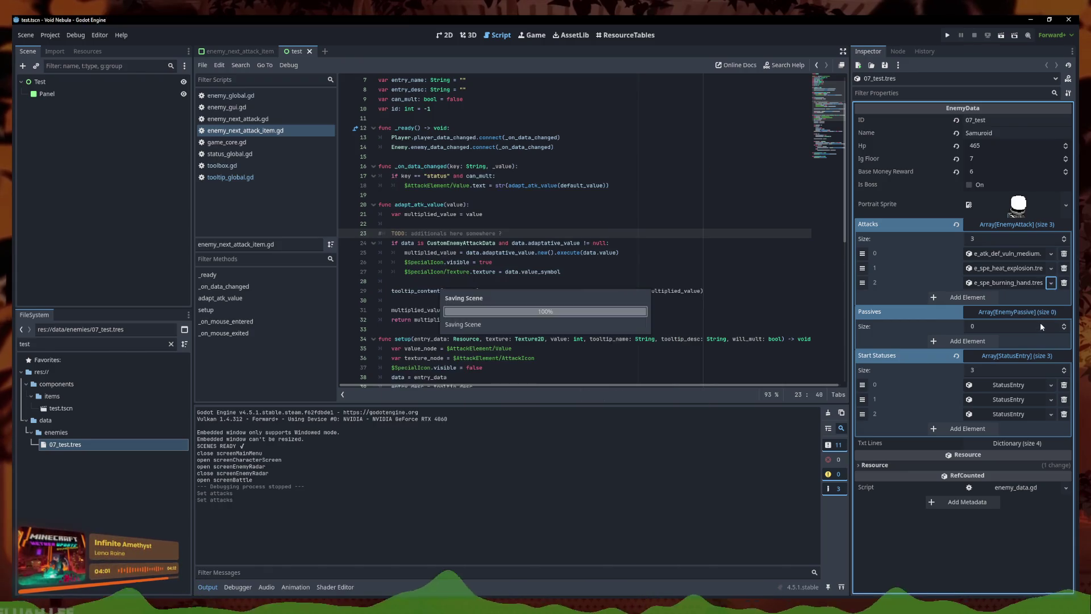
- Run the game and start a new run as Faceless
{"action": "left_click", "coordinate": [947, 34]}
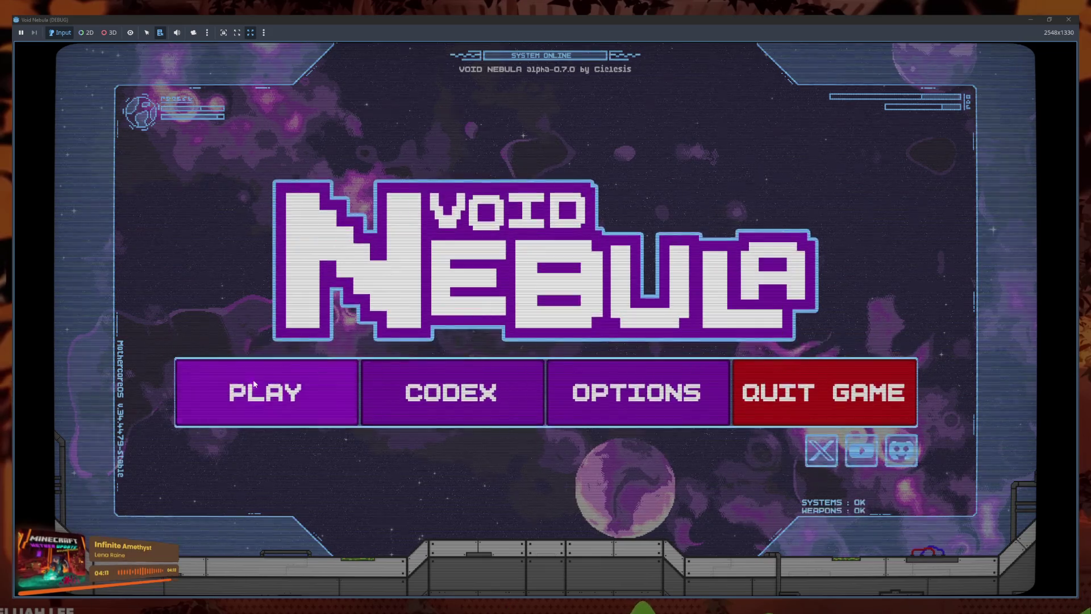
{"action": "left_click", "coordinate": [253, 380]}
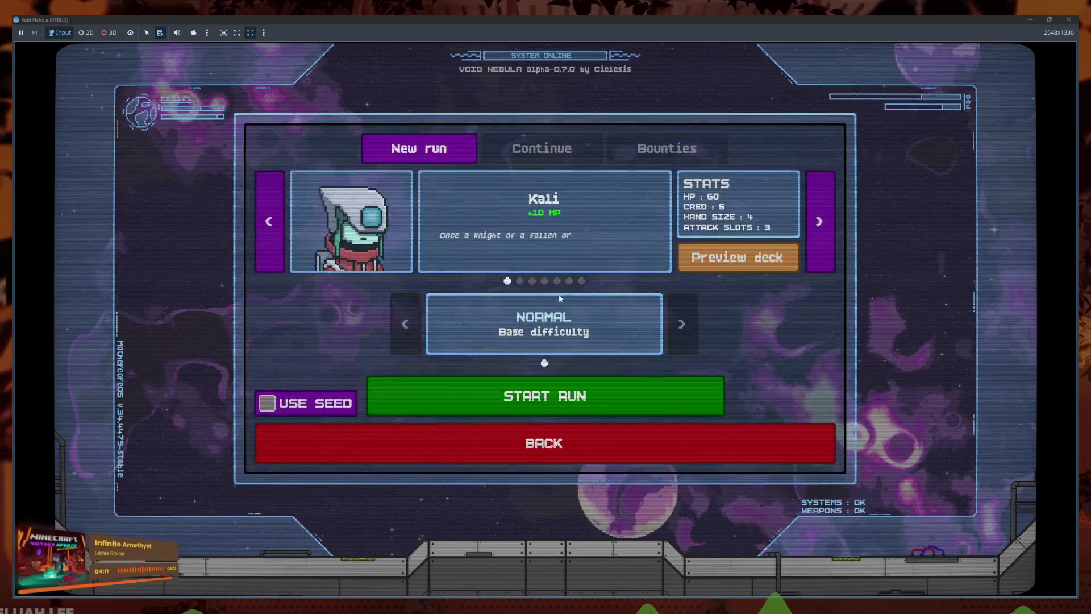
{"action": "left_click", "coordinate": [581, 281]}
{"action": "left_click", "coordinate": [596, 401]}
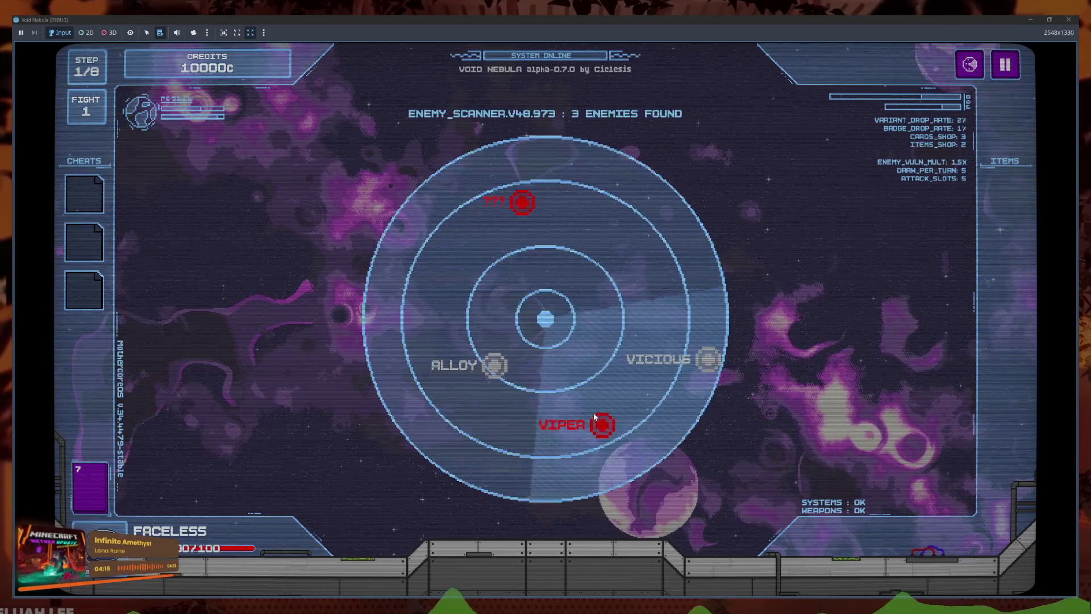
- Play three Midas Bombs, end the turn against Samuroid's burning hand, then stop the game with F8
{"action": "mouse_move", "coordinate": [554, 245]}
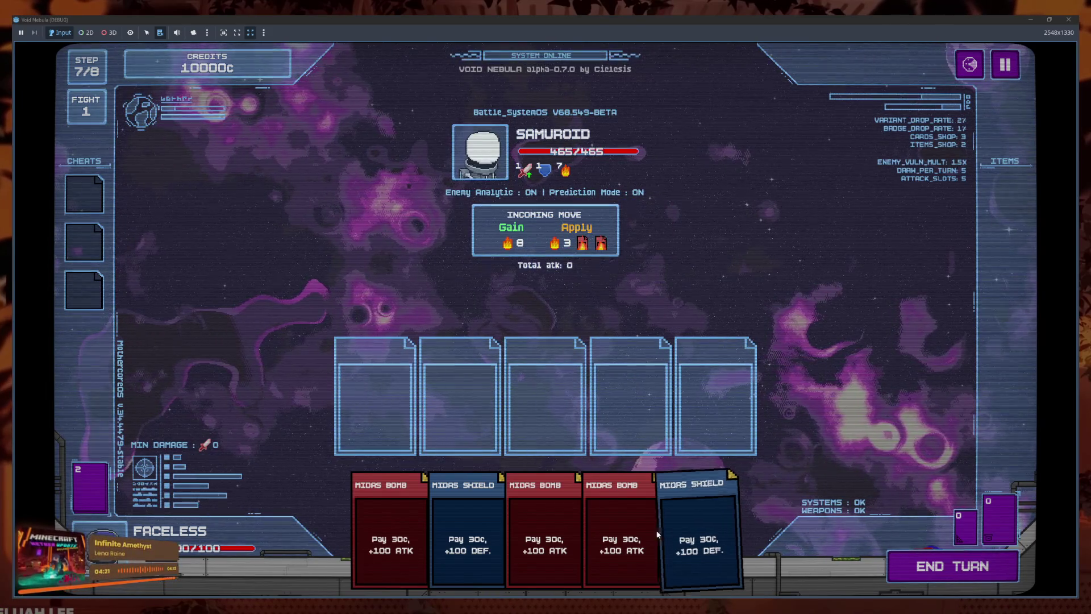
{"action": "left_click", "coordinate": [622, 523]}
{"action": "left_click", "coordinate": [582, 514]}
{"action": "left_click", "coordinate": [437, 529]}
{"action": "left_click", "coordinate": [952, 566]}
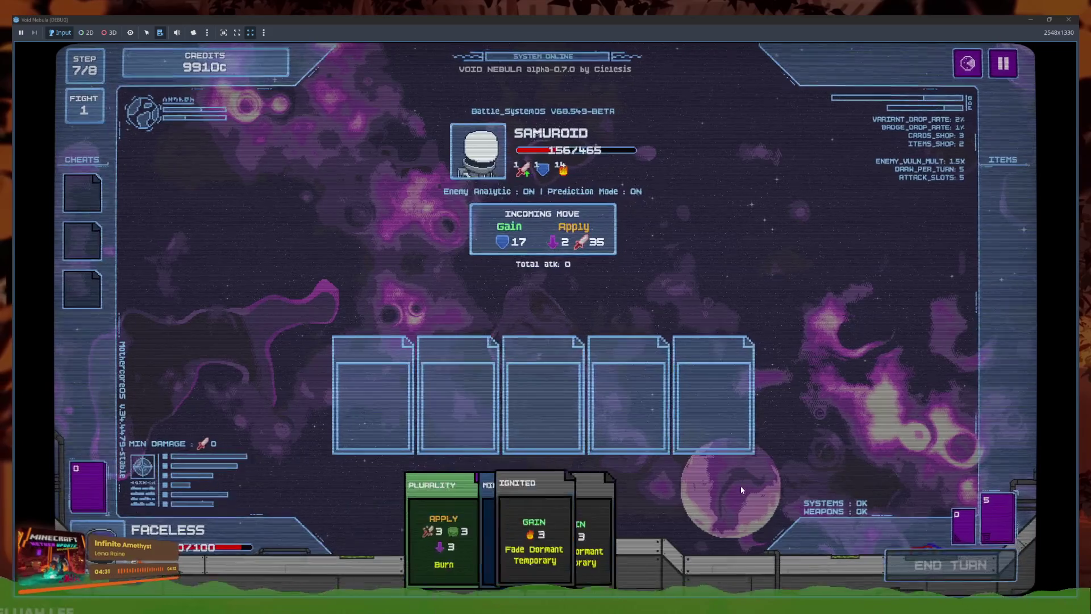
{"action": "mouse_move", "coordinate": [602, 248]}
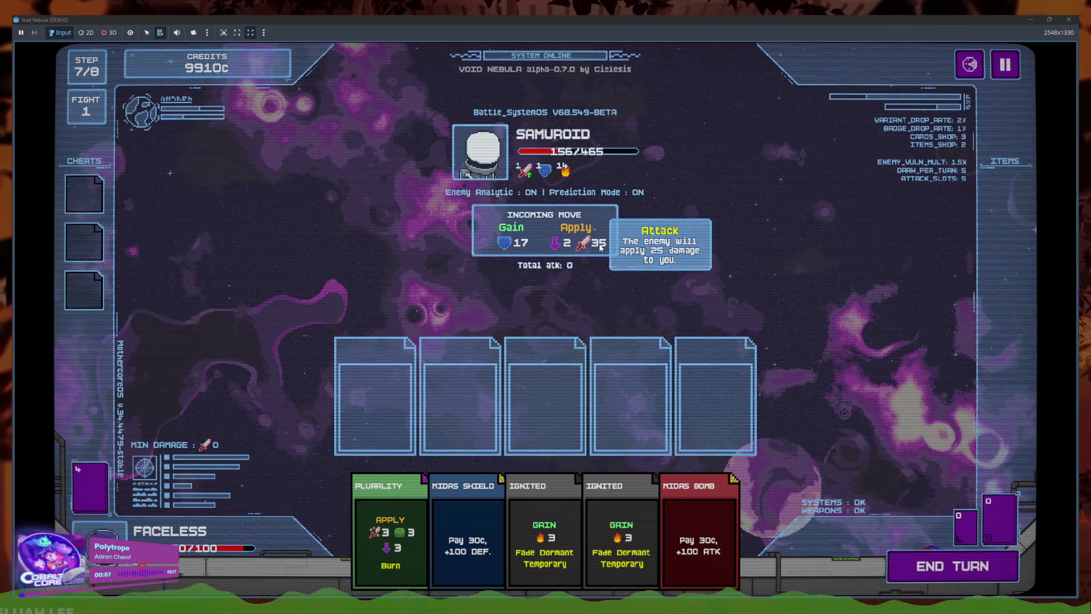
{"action": "key", "text": "F8"}
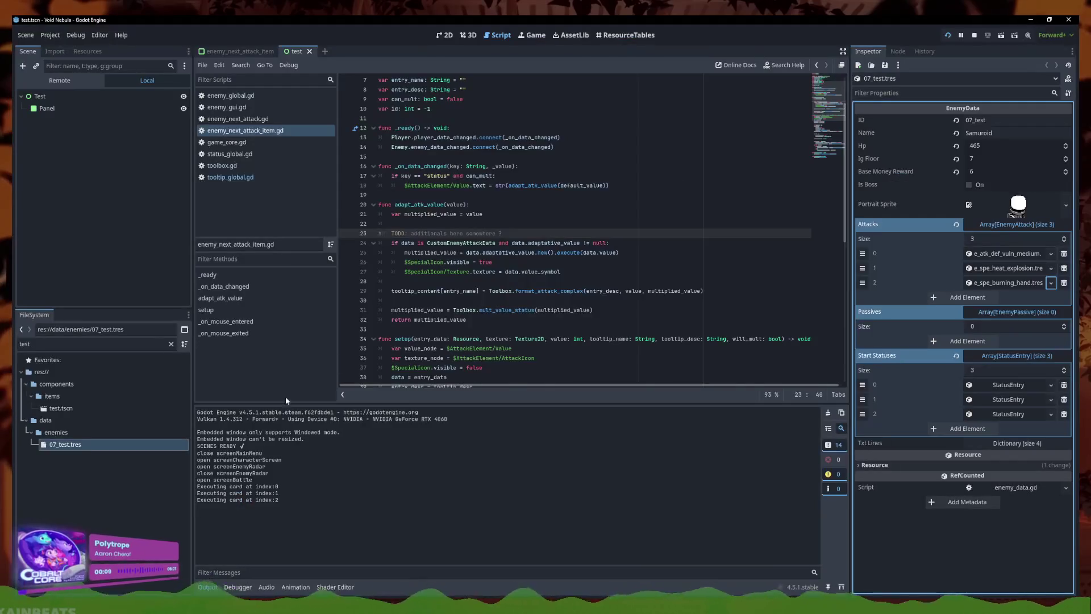